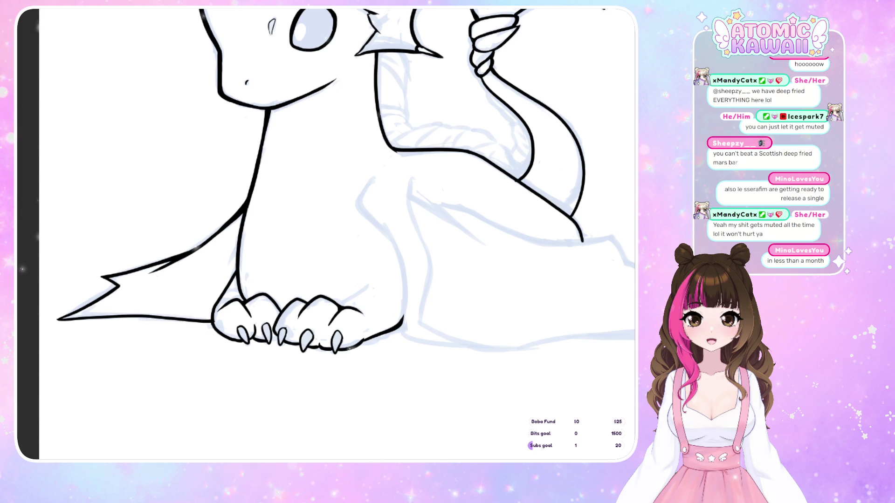
- Pan the canvas right and up to bring the front paw into view
{"action": "scroll", "coordinate": [472, 420], "scroll_direction": "right", "scroll_amount": 3}
{"action": "scroll", "coordinate": [472, 420], "scroll_direction": "up", "scroll_amount": 3}
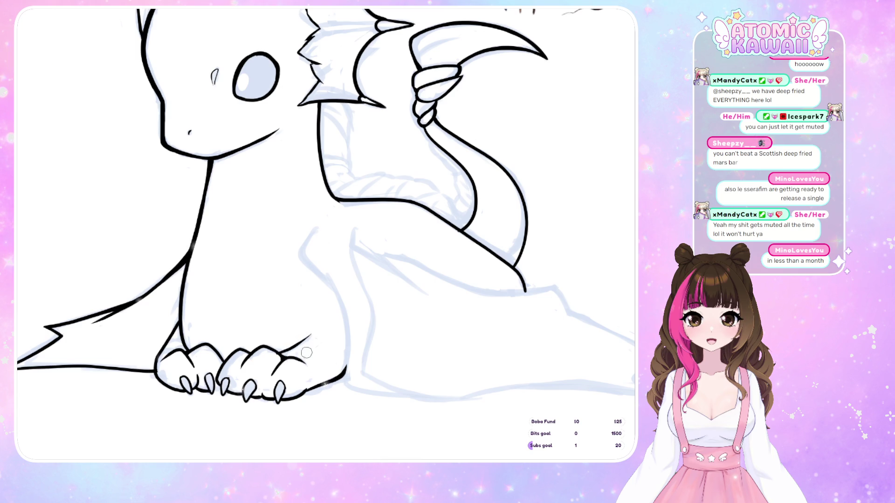
- Ink a short curved crease on the front paw above the toes, redrawing until it looks right
{"action": "left_click_drag", "start_coordinate": [278, 354], "coordinate": [308, 335]}
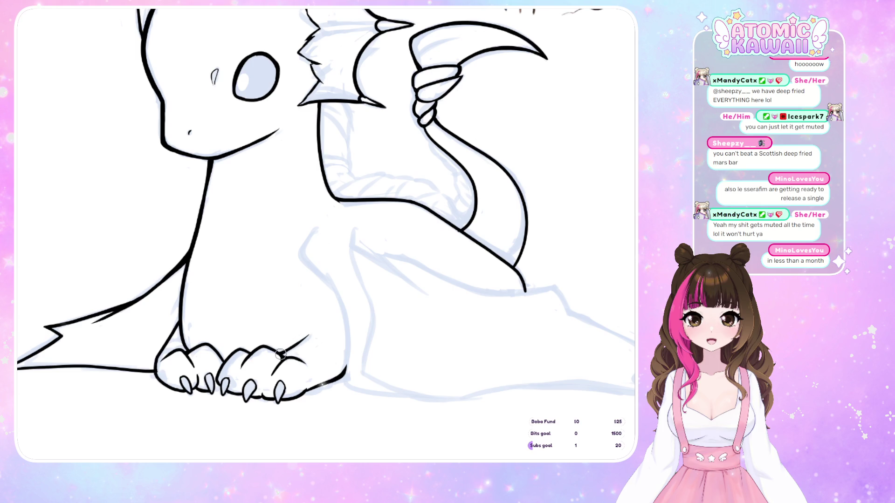
{"action": "left_click_drag", "start_coordinate": [305, 367], "coordinate": [279, 356]}
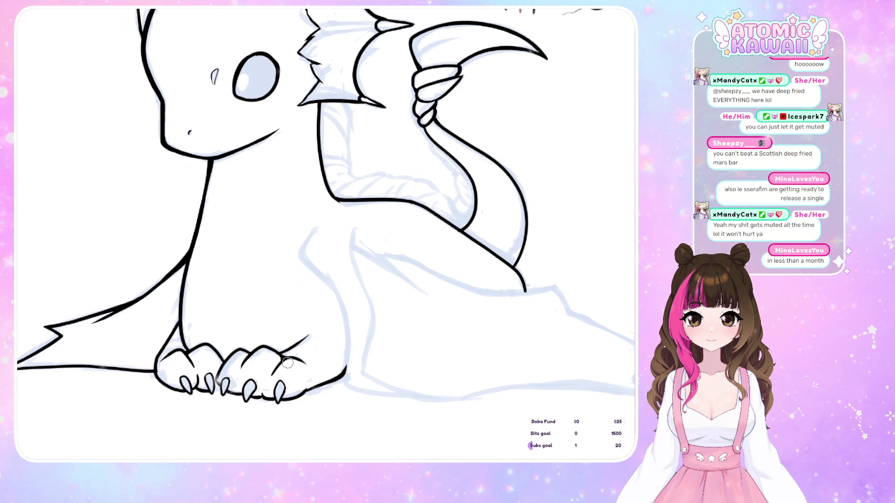
{"action": "left_click_drag", "start_coordinate": [279, 355], "coordinate": [312, 335]}
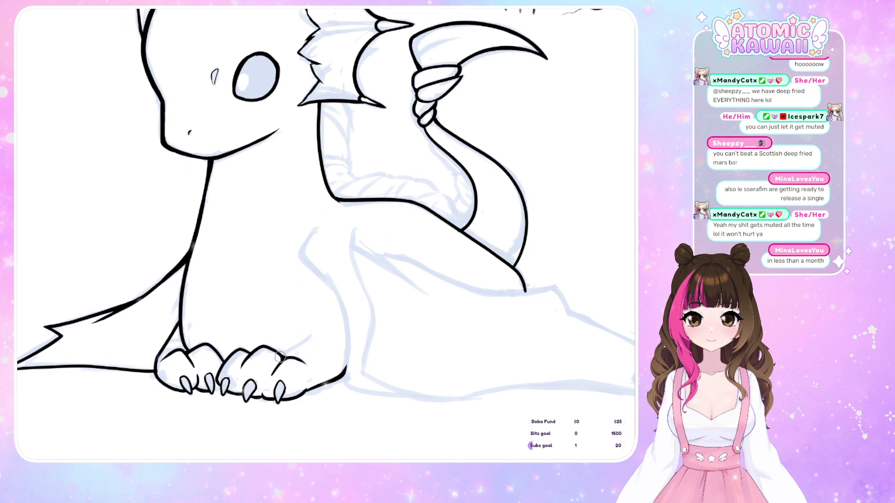
{"action": "left_click_drag", "start_coordinate": [280, 355], "coordinate": [303, 333]}
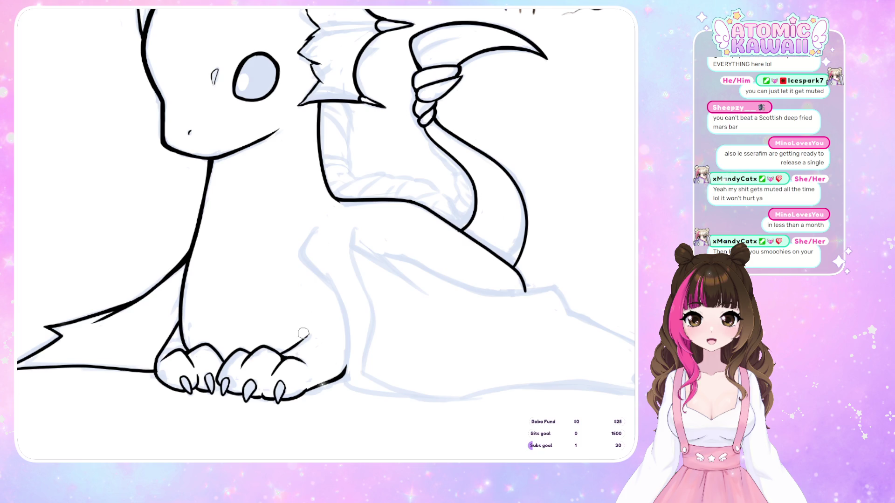
{"action": "mouse_move", "coordinate": [308, 335]}
{"action": "left_mouse_down"}
{"action": "mouse_move", "coordinate": [283, 355]}
{"action": "mouse_move", "coordinate": [307, 340]}
{"action": "left_mouse_up"}
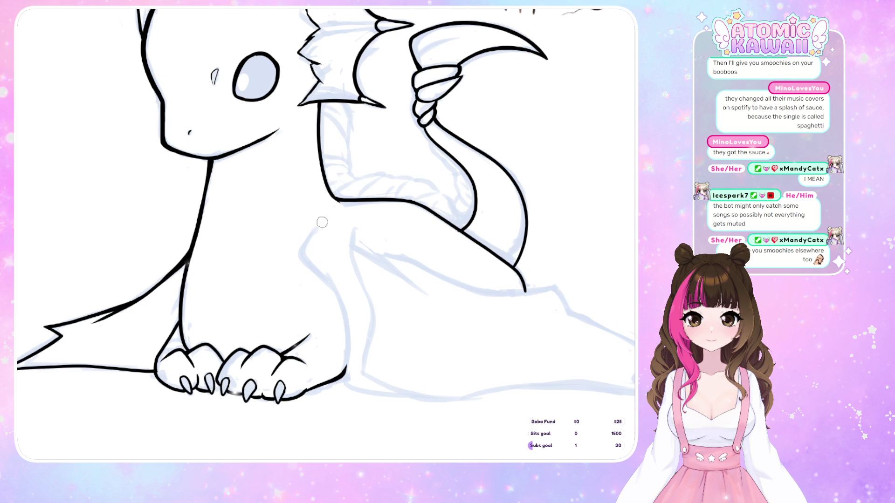
- Ink the dragon's shoulder line down toward the front leg, undoing and retrying the stroke
{"action": "key", "text": "h"}
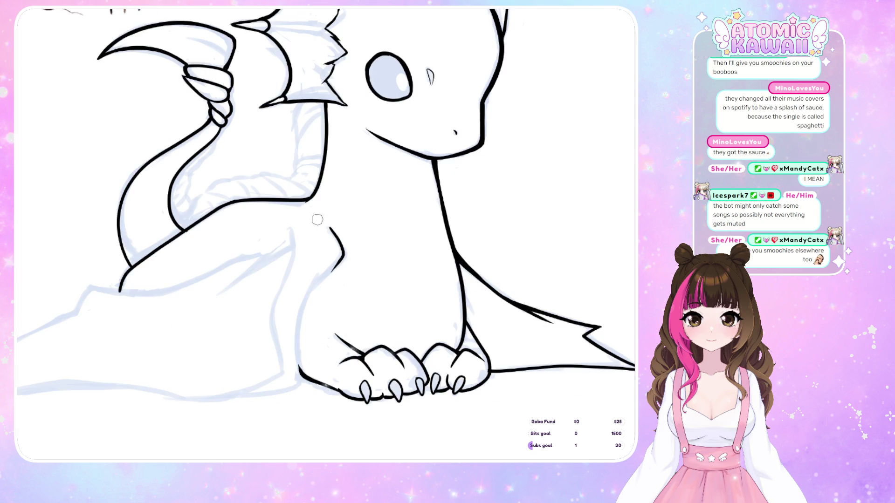
{"action": "mouse_move", "coordinate": [328, 227]}
{"action": "left_mouse_down"}
{"action": "mouse_move", "coordinate": [342, 251]}
{"action": "mouse_move", "coordinate": [300, 307]}
{"action": "mouse_move", "coordinate": [298, 337]}
{"action": "left_mouse_up"}
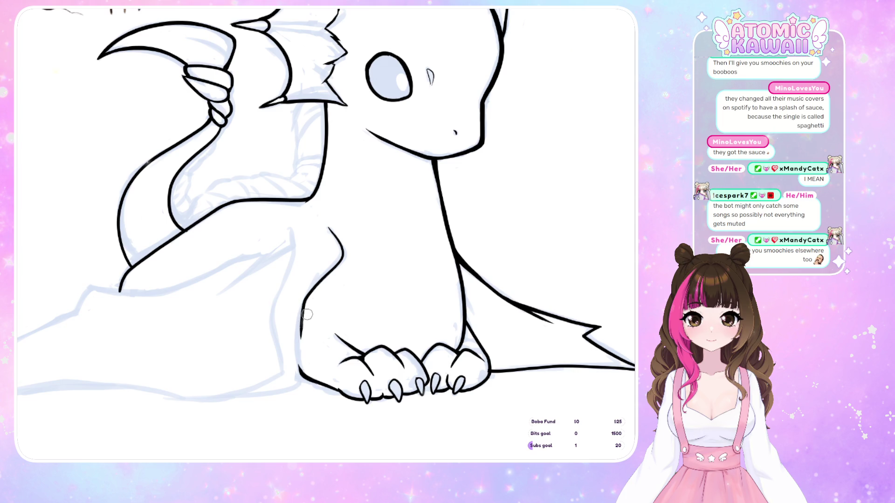
{"action": "key", "text": "ctrl+z"}
{"action": "mouse_move", "coordinate": [343, 255]}
{"action": "left_mouse_down"}
{"action": "mouse_move", "coordinate": [304, 298]}
{"action": "mouse_move", "coordinate": [299, 385]}
{"action": "left_mouse_up"}
{"action": "key", "text": "m"}
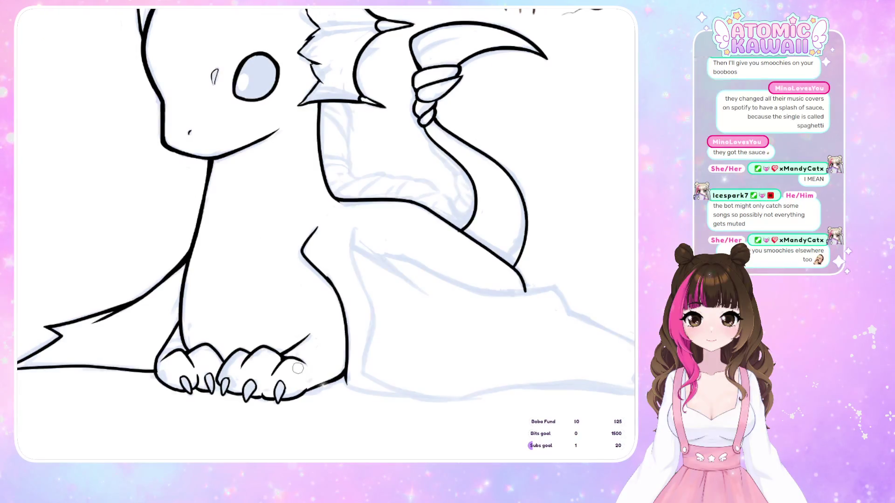
{"action": "key", "text": "ctrl+z"}
{"action": "key", "text": "m"}
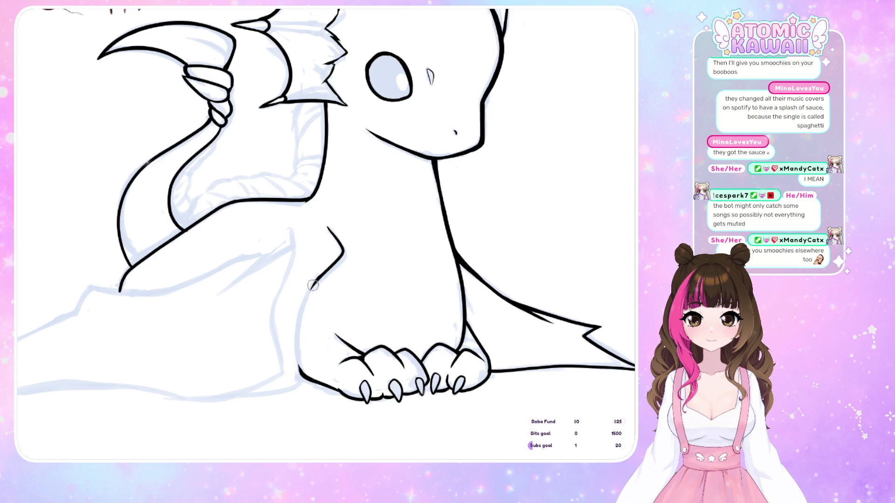
{"action": "key", "text": "ctrl+z"}
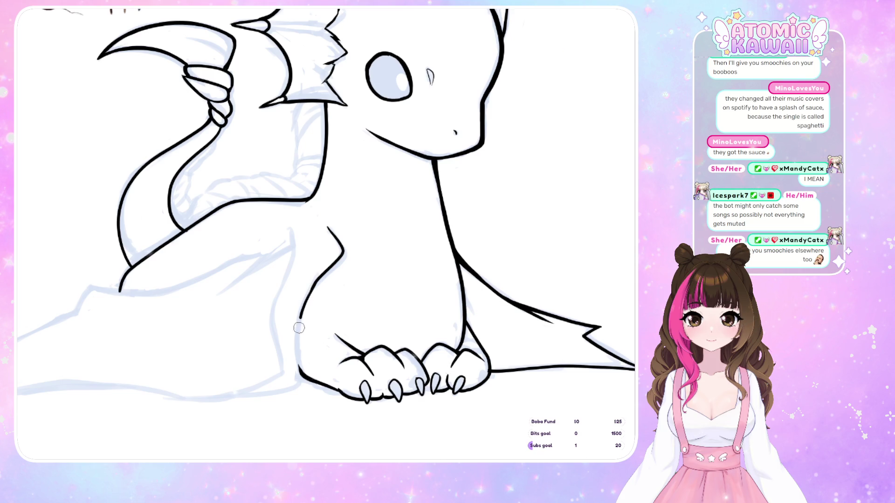
{"action": "key", "text": "ctrl+z"}
- Draw the back of the front leg down to the paw and check it mirrored
{"action": "left_click_drag", "start_coordinate": [299, 385], "coordinate": [308, 289]}
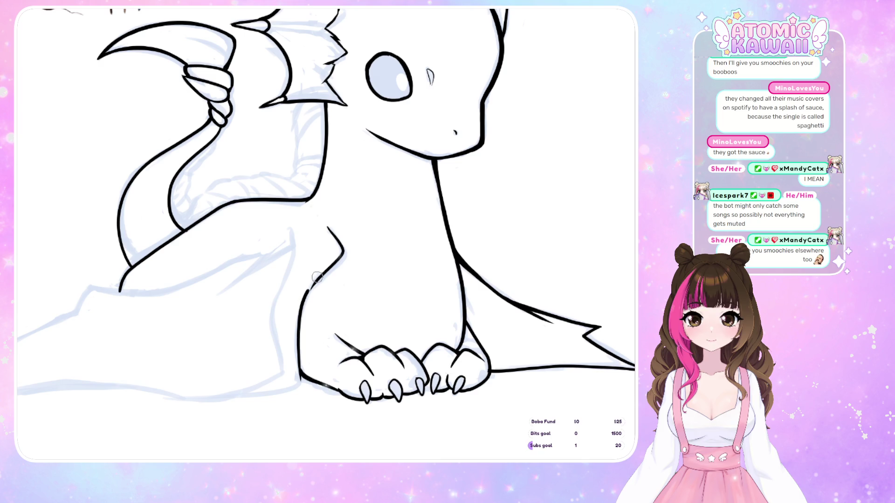
{"action": "key", "text": "ctrl+z"}
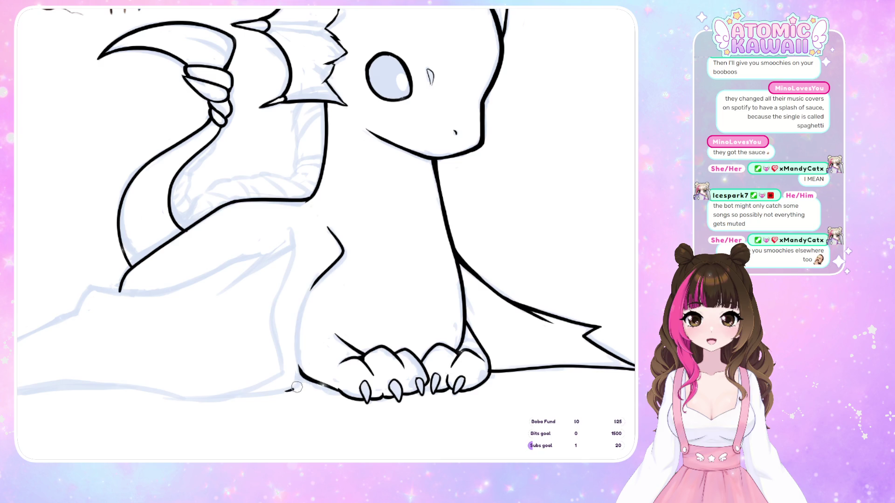
{"action": "left_click_drag", "start_coordinate": [298, 380], "coordinate": [310, 287]}
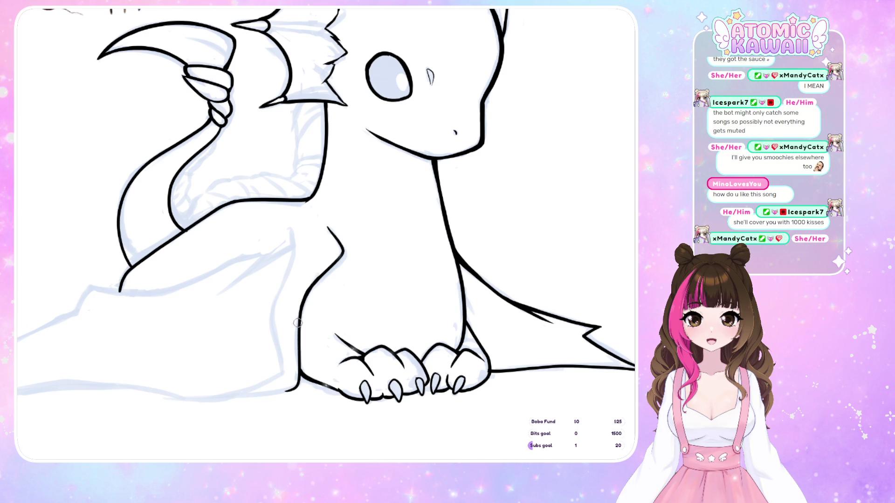
{"action": "key", "text": "h"}
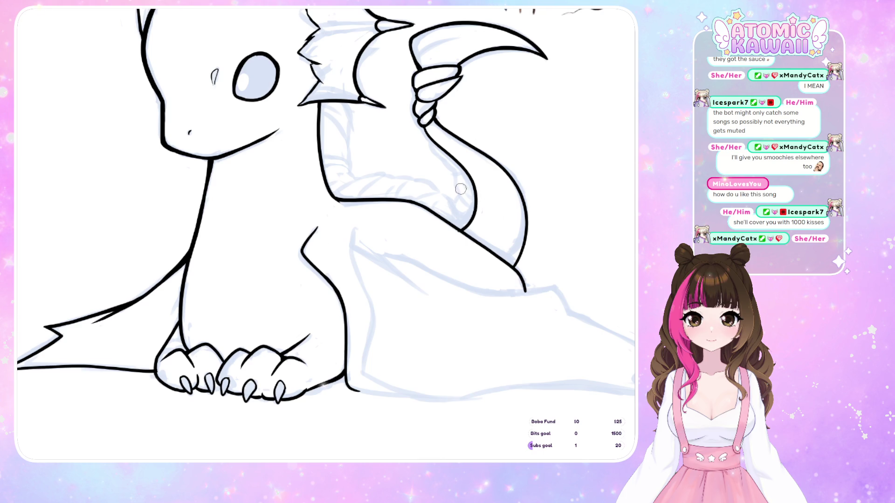
{"action": "key", "text": "h"}
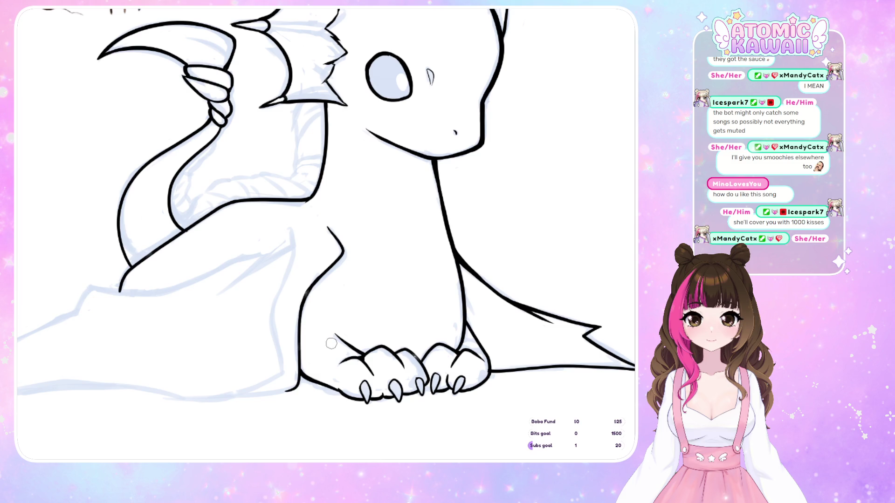
{"action": "key", "text": "h"}
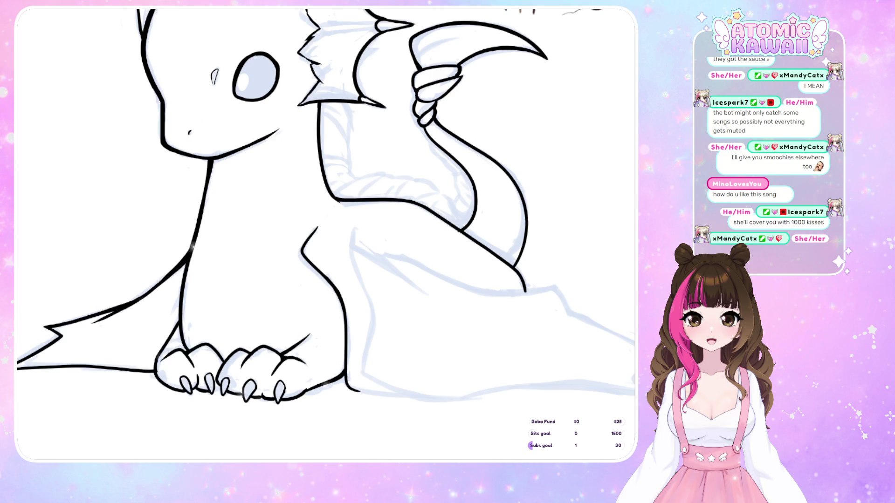
{"action": "left_click_drag", "start_coordinate": [419, 261], "coordinate": [469, 280]}
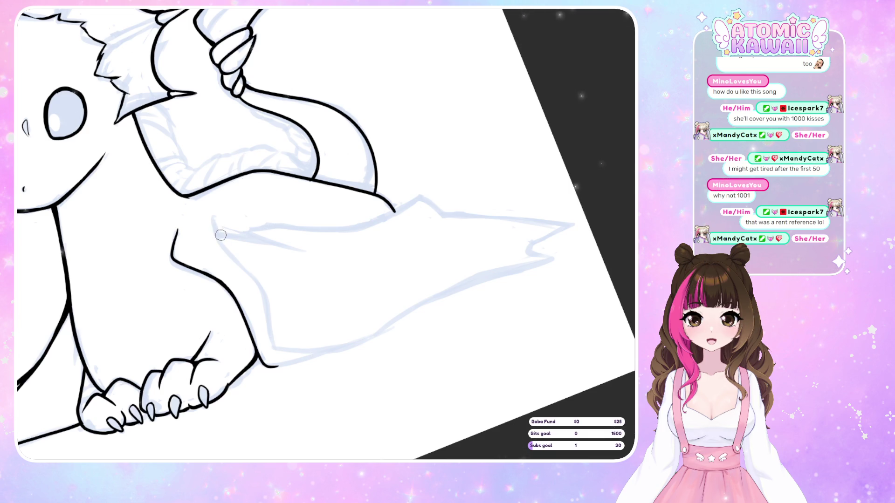
- Ink the line under the body and down the dragon's side toward the ground
{"action": "left_click_drag", "start_coordinate": [214, 225], "coordinate": [235, 258]}
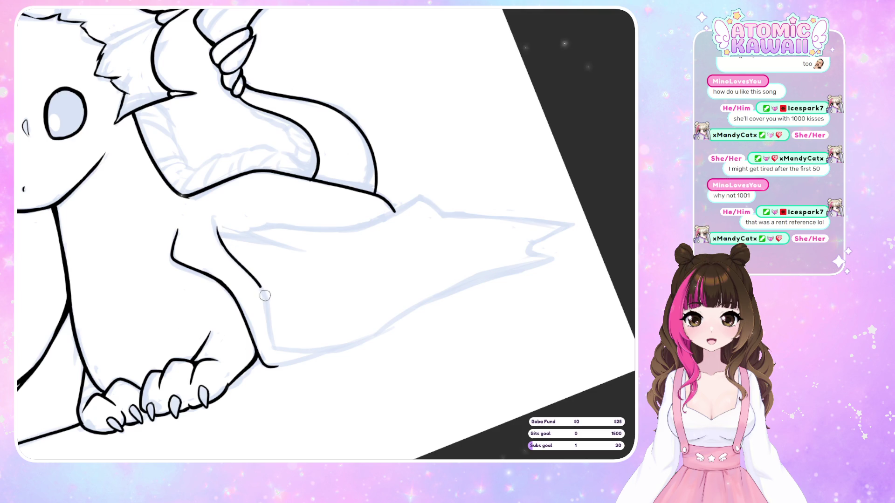
{"action": "left_click_drag", "start_coordinate": [262, 289], "coordinate": [284, 341]}
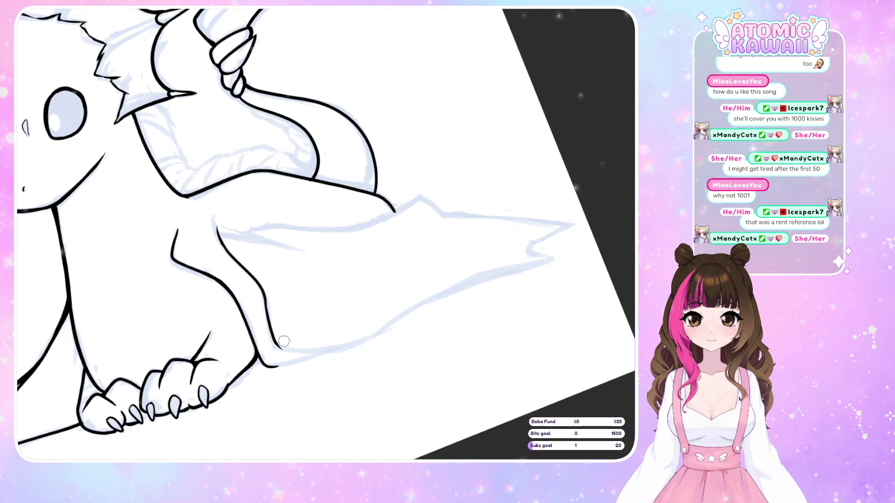
{"action": "key", "text": "ctrl+z"}
{"action": "left_click_drag", "start_coordinate": [261, 290], "coordinate": [282, 352]}
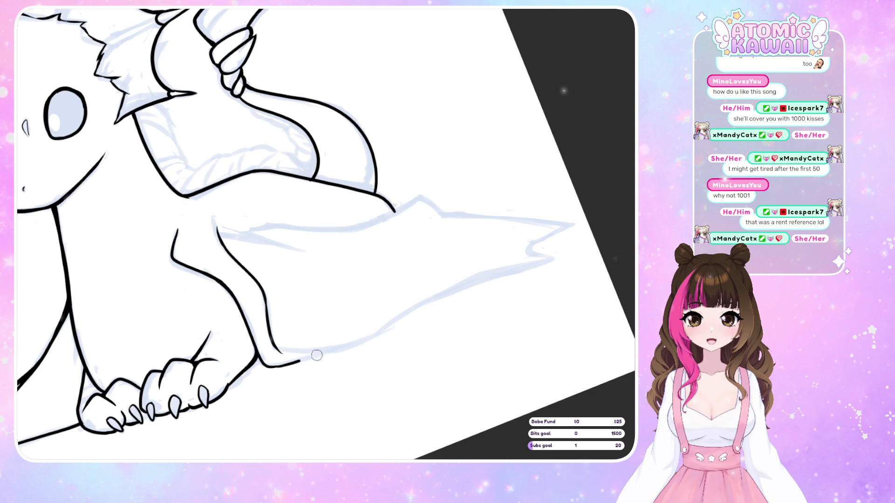
- Ink the draped wing's long lower edge out to its hooked tip
{"action": "left_click_drag", "start_coordinate": [278, 352], "coordinate": [340, 347]}
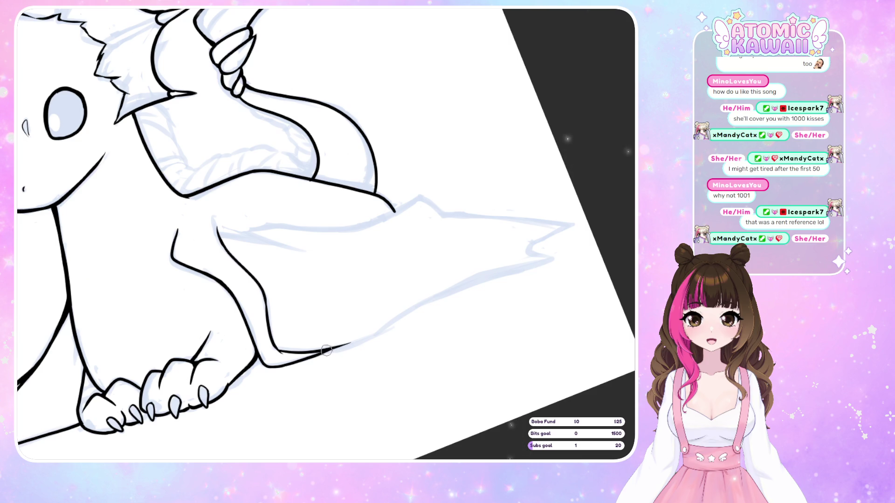
{"action": "mouse_move", "coordinate": [326, 350]}
{"action": "left_mouse_down"}
{"action": "mouse_move", "coordinate": [553, 255]}
{"action": "mouse_move", "coordinate": [533, 254]}
{"action": "mouse_move", "coordinate": [554, 256]}
{"action": "left_mouse_up"}
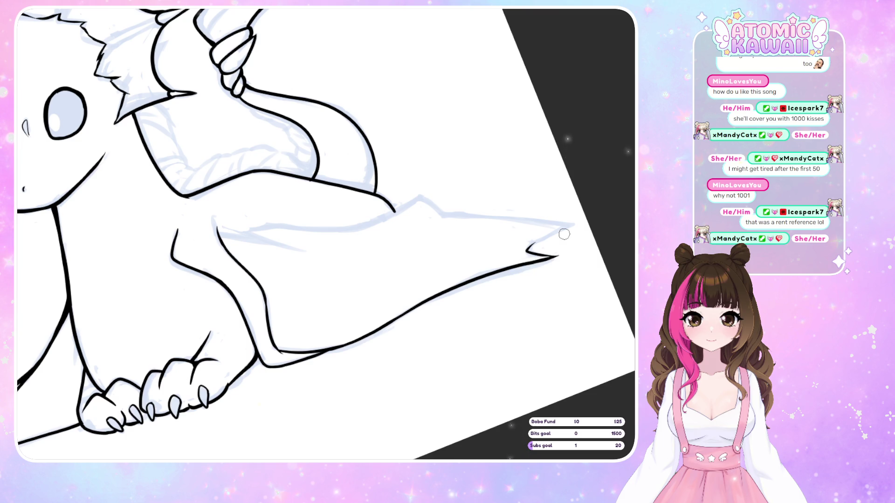
{"action": "left_click_drag", "start_coordinate": [528, 247], "coordinate": [572, 226]}
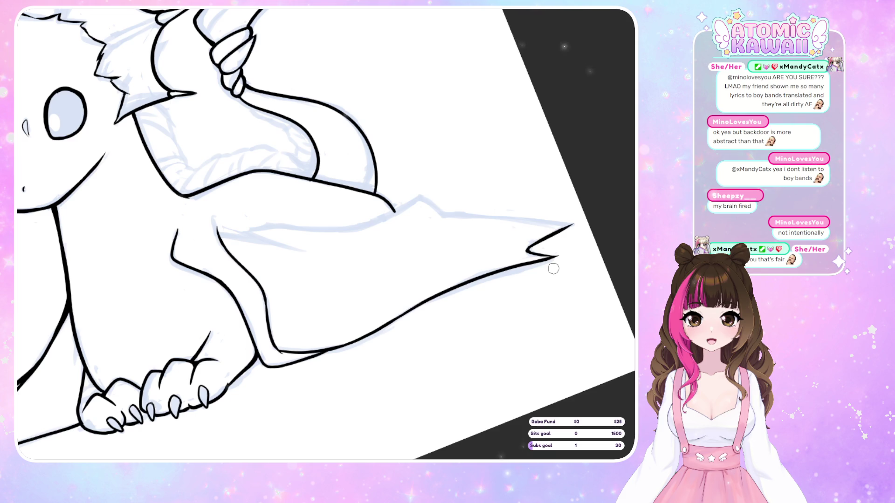
- Pan the canvas left back toward the dragon's head
{"action": "scroll", "coordinate": [553, 268], "scroll_direction": "left", "scroll_amount": 4}
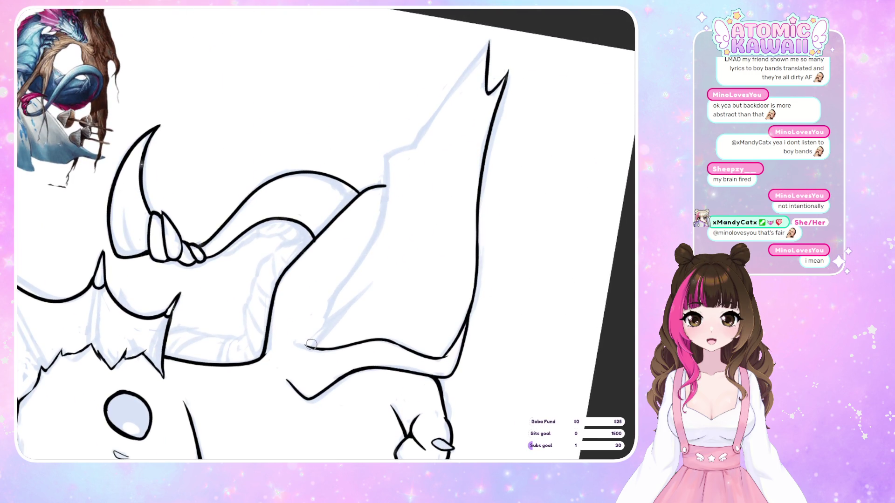
- Ink the raised wing's front edge in one long stroke, retrying it, and join it to the diagonal edge
{"action": "left_click_drag", "start_coordinate": [308, 347], "coordinate": [370, 288]}
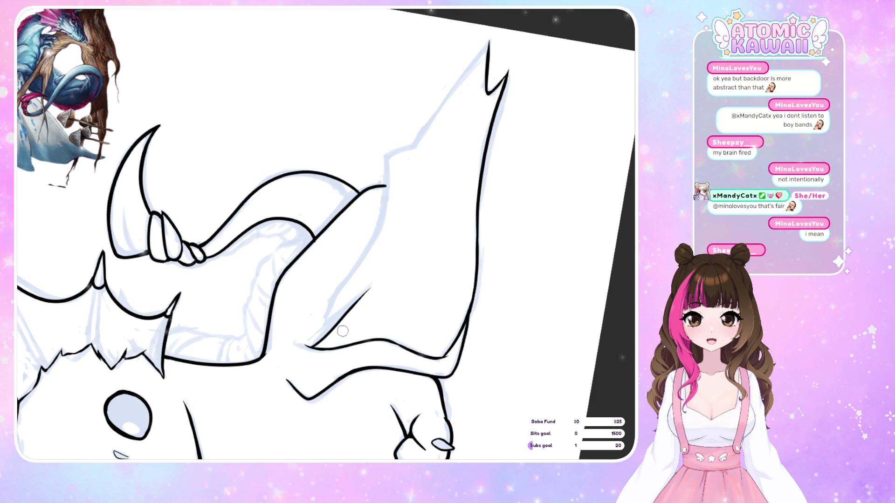
{"action": "left_click_drag", "start_coordinate": [320, 344], "coordinate": [335, 289]}
{"action": "key", "text": "ctrl+z"}
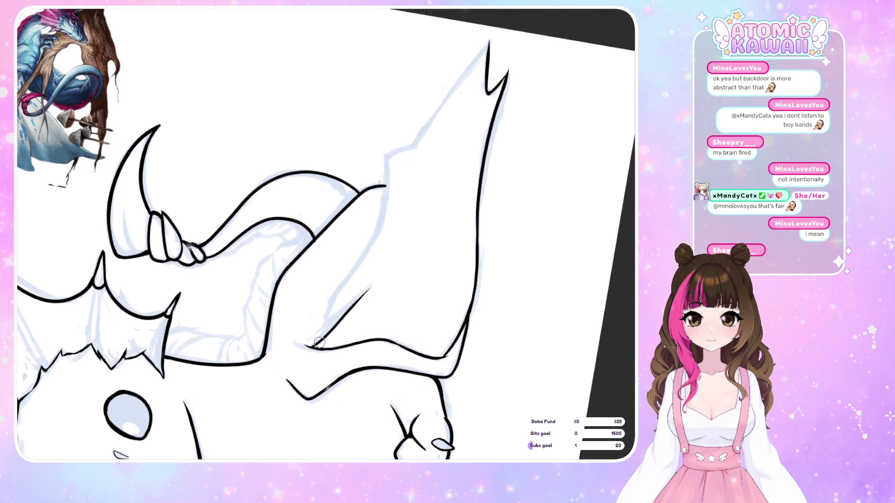
{"action": "left_click_drag", "start_coordinate": [320, 345], "coordinate": [349, 276]}
{"action": "key", "text": "ctrl+z"}
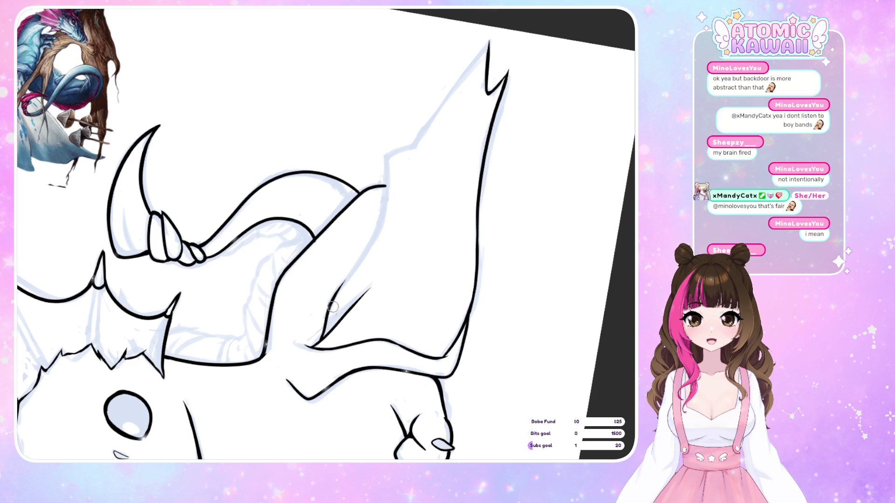
{"action": "left_click_drag", "start_coordinate": [320, 343], "coordinate": [356, 267]}
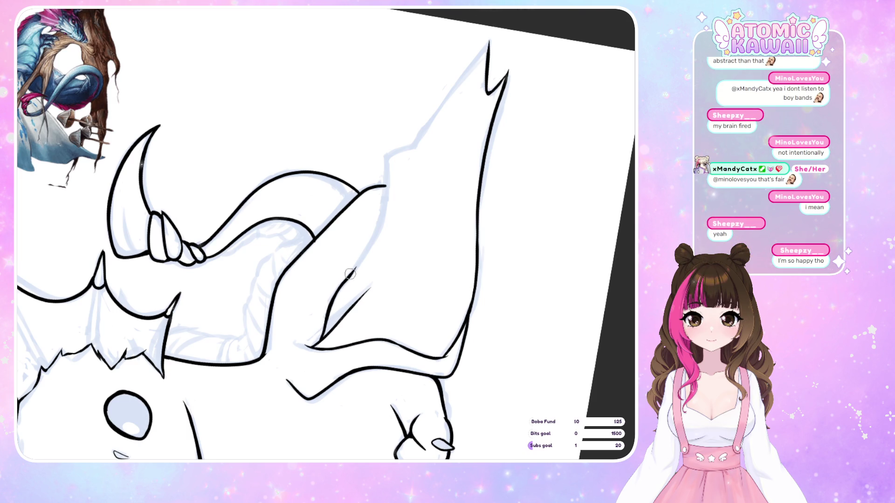
{"action": "key", "text": "ctrl+z"}
{"action": "mouse_move", "coordinate": [326, 323]}
{"action": "left_mouse_down"}
{"action": "mouse_move", "coordinate": [370, 247]}
{"action": "mouse_move", "coordinate": [387, 174]}
{"action": "mouse_move", "coordinate": [487, 39]}
{"action": "left_mouse_up"}
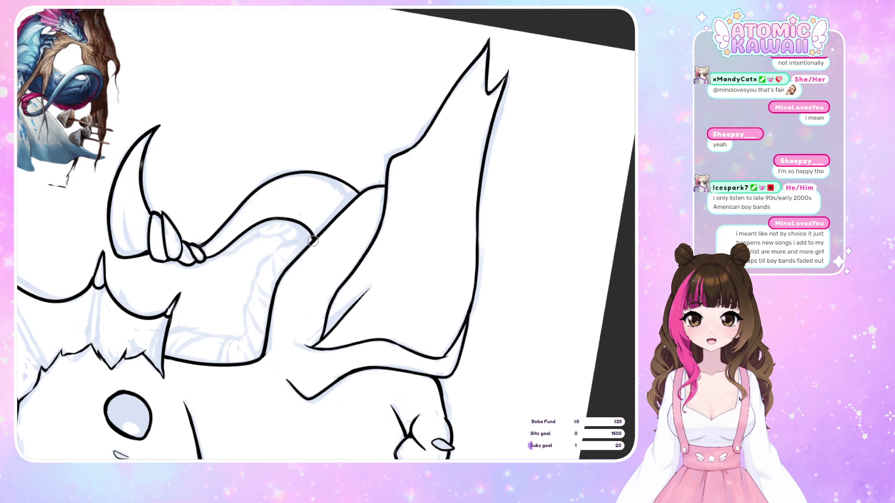
{"action": "left_click_drag", "start_coordinate": [312, 242], "coordinate": [313, 238]}
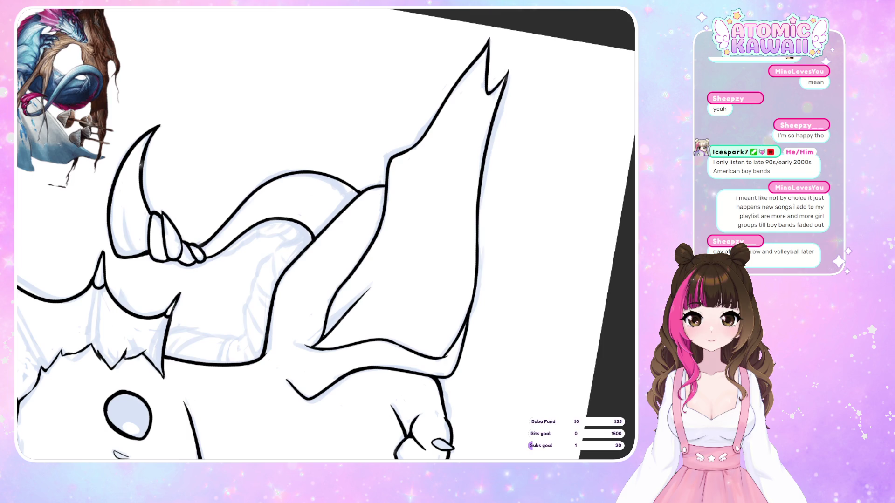
{"action": "scroll", "coordinate": [523, 132], "scroll_direction": "down", "scroll_amount": 5}
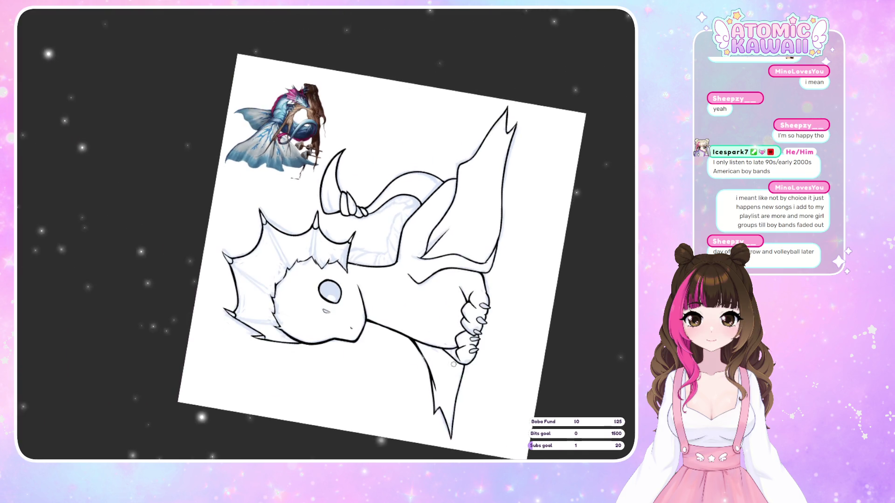
{"action": "scroll", "coordinate": [376, 262], "scroll_direction": "up", "scroll_amount": 5}
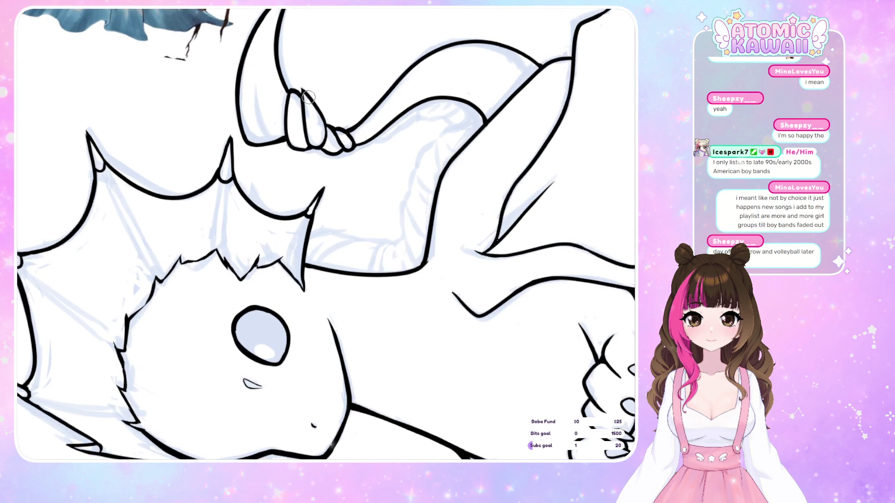
- Rotate the view and ink a thin curved line along the folded wing's inner edge
{"action": "key", "text": "h"}
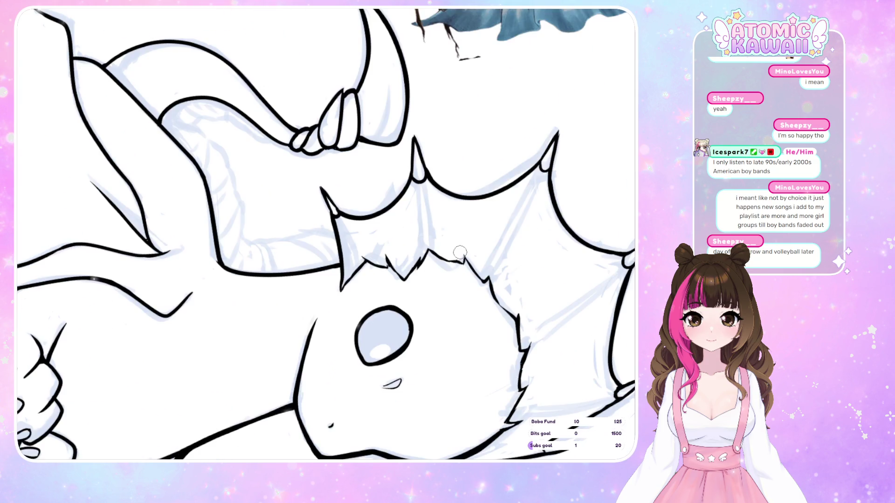
{"action": "key", "text": "h"}
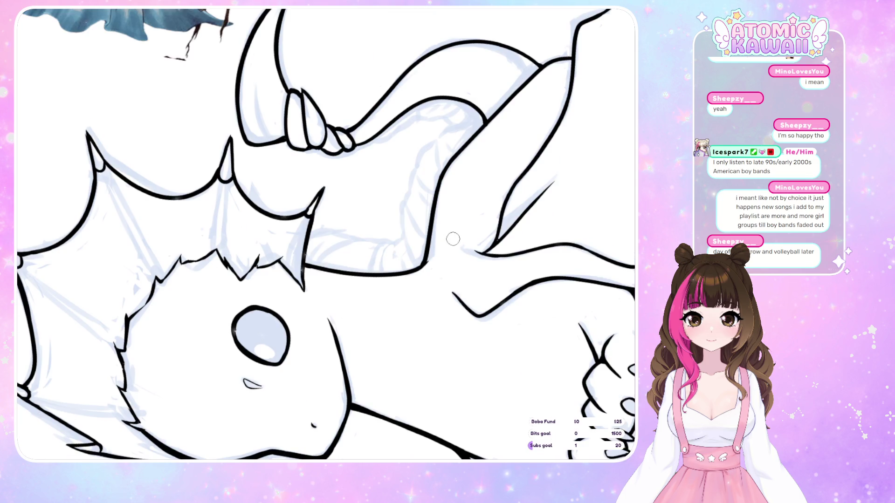
{"action": "key", "text": "h"}
{"action": "key", "text": "h"}
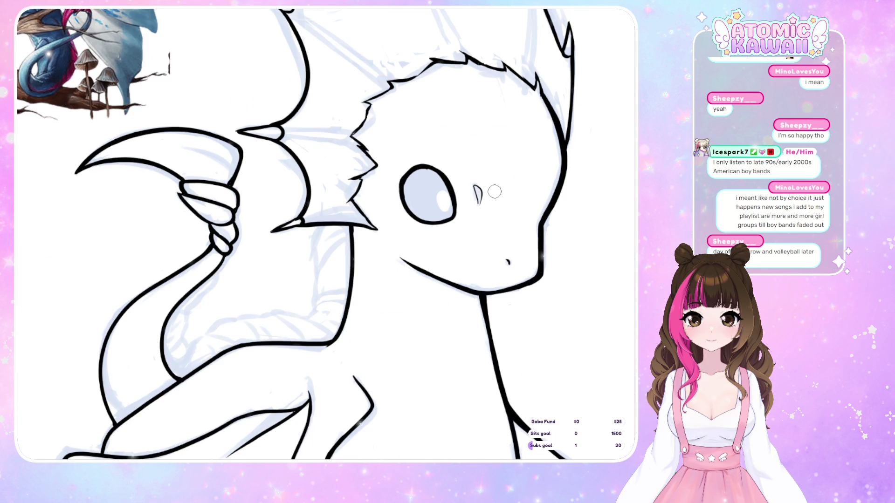
{"action": "key", "text": "ctrl+minus"}
{"action": "key", "text": "Delete"}
{"action": "key", "text": "Delete"}
{"action": "key", "text": "Delete"}
{"action": "key", "text": "ctrl+plus"}
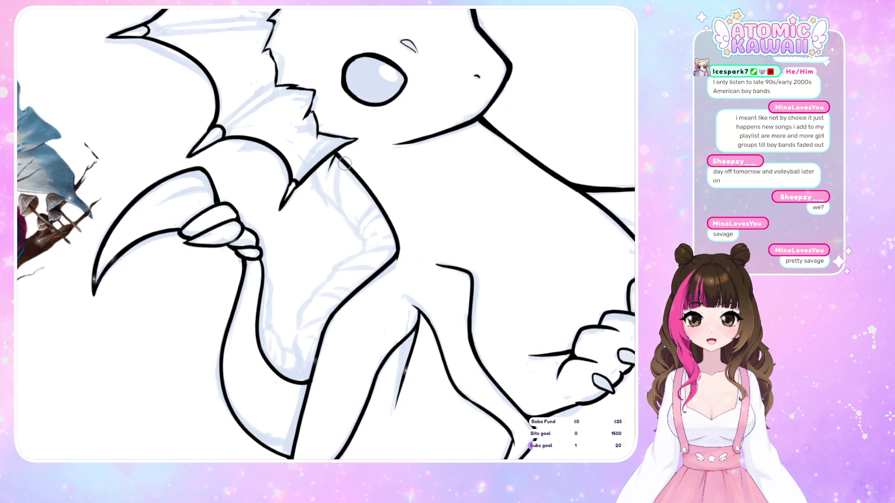
{"action": "mouse_move", "coordinate": [345, 164]}
{"action": "left_mouse_down"}
{"action": "mouse_move", "coordinate": [339, 211]}
{"action": "mouse_move", "coordinate": [369, 210]}
{"action": "mouse_move", "coordinate": [364, 232]}
{"action": "left_mouse_up"}
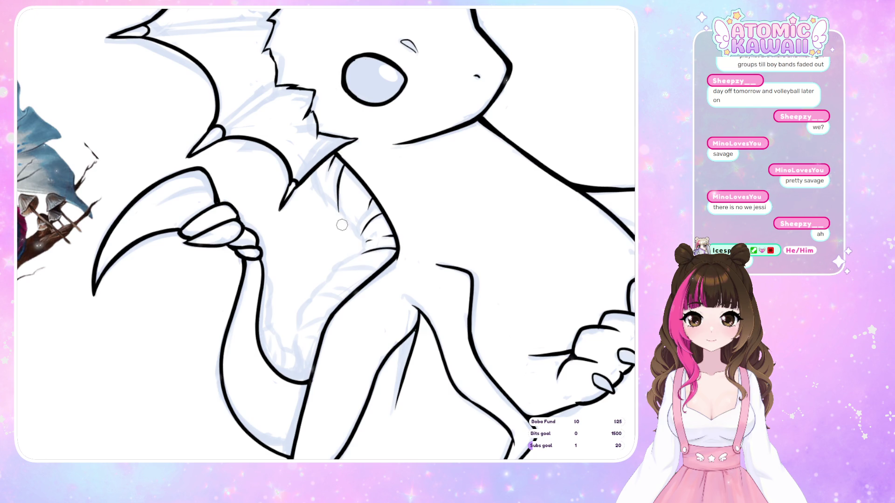
- Return the canvas upright and unmirrored, then zoom toward the folded wing
{"action": "key", "text": "m"}
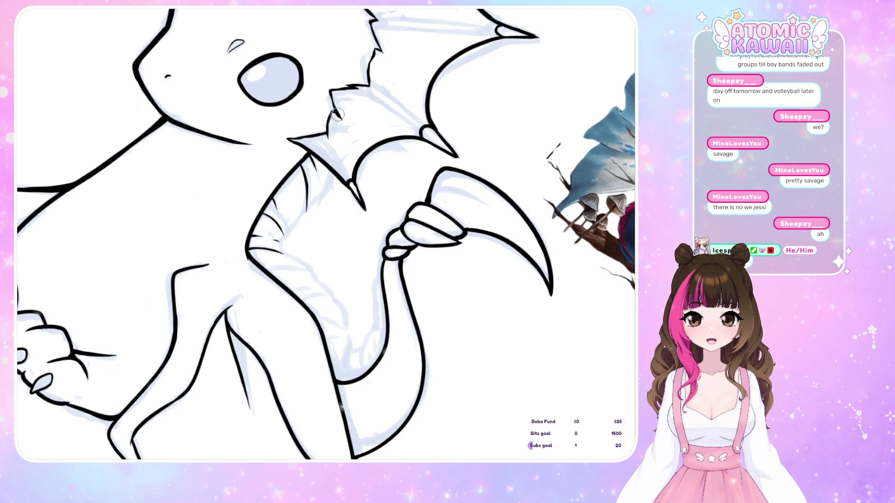
{"action": "key", "text": "5"}
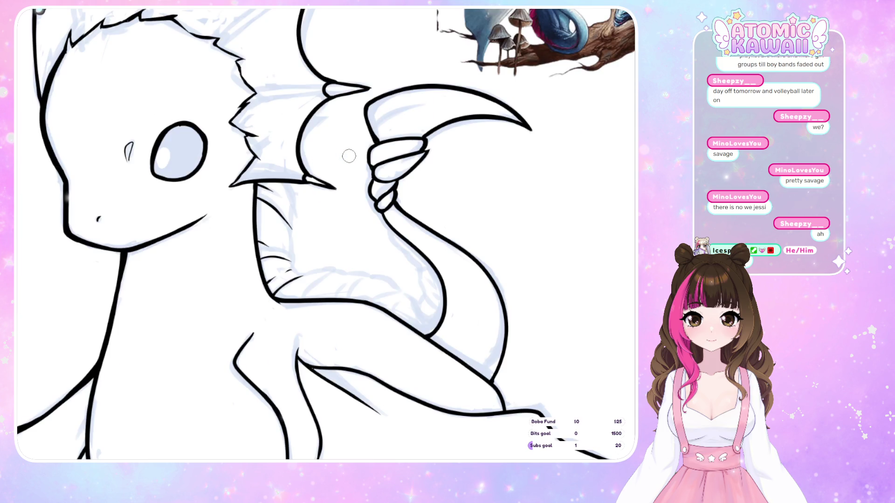
{"action": "key", "text": "minus"}
{"action": "key", "text": "m"}
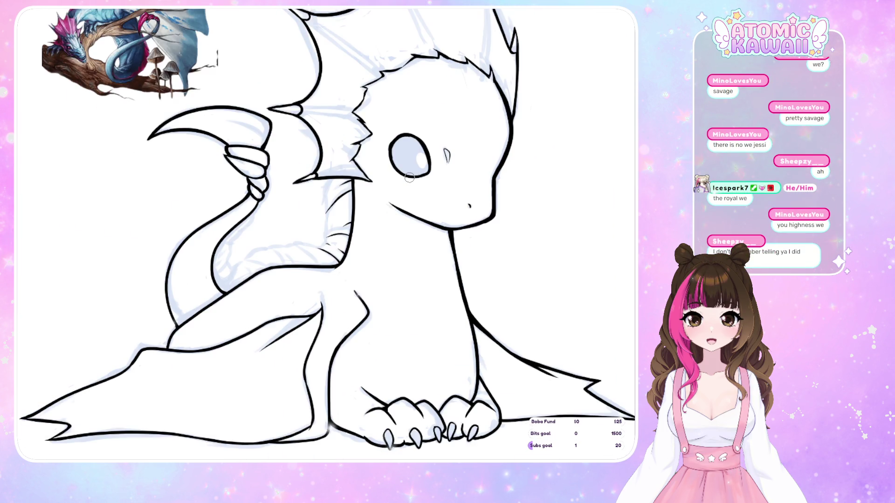
{"action": "left_click_drag", "start_coordinate": [409, 178], "coordinate": [631, 196]}
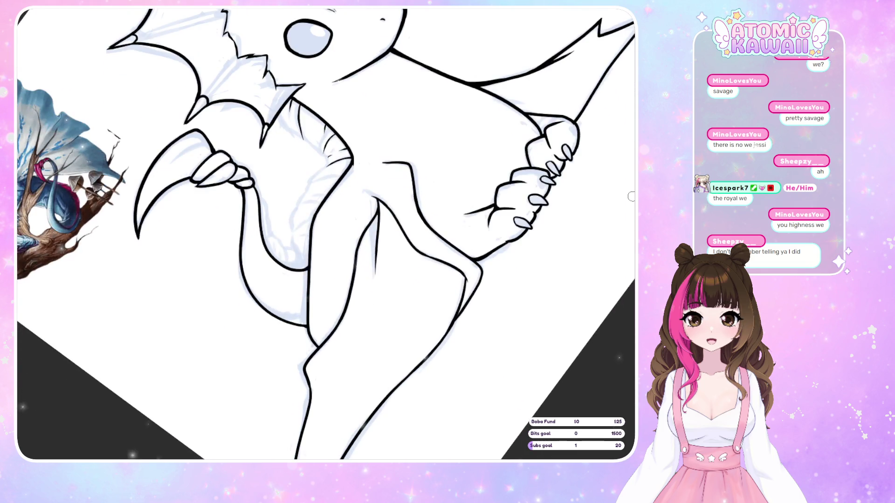
- Add two short fold lines across the folded wing membrane and check them mirrored
{"action": "scroll", "coordinate": [340, 177], "scroll_direction": "up", "scroll_amount": 2}
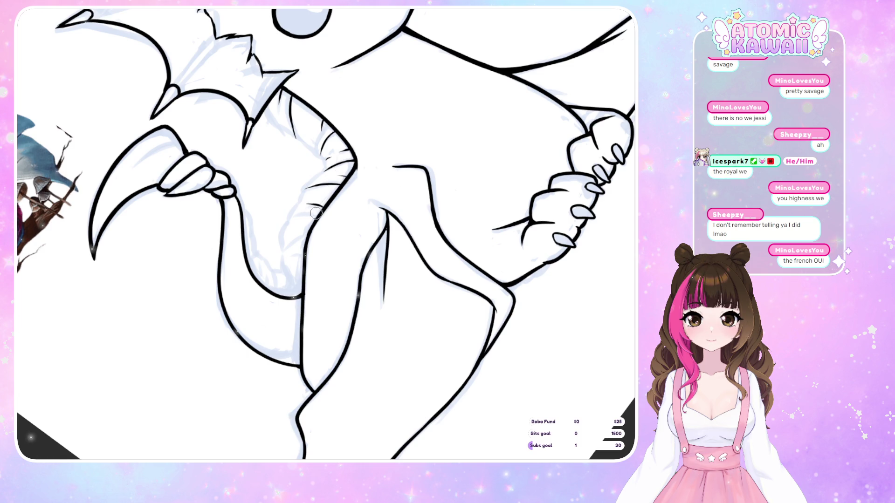
{"action": "left_click_drag", "start_coordinate": [322, 206], "coordinate": [289, 217]}
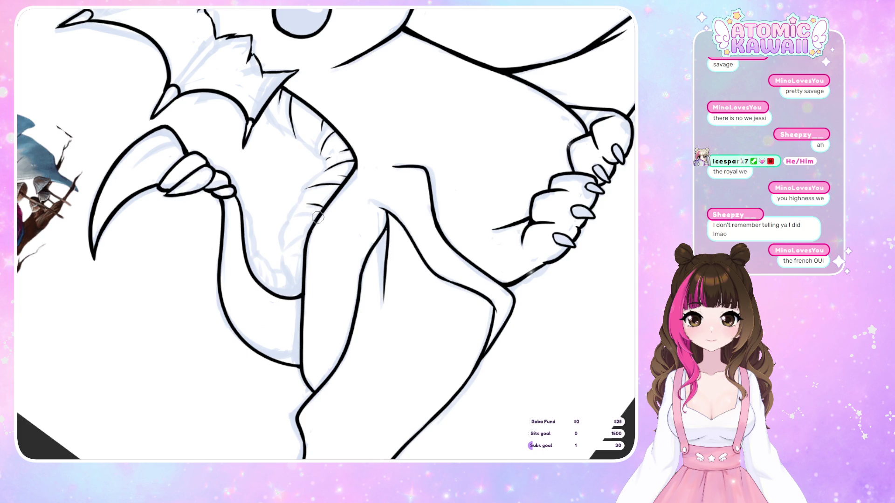
{"action": "left_click_drag", "start_coordinate": [319, 214], "coordinate": [293, 218]}
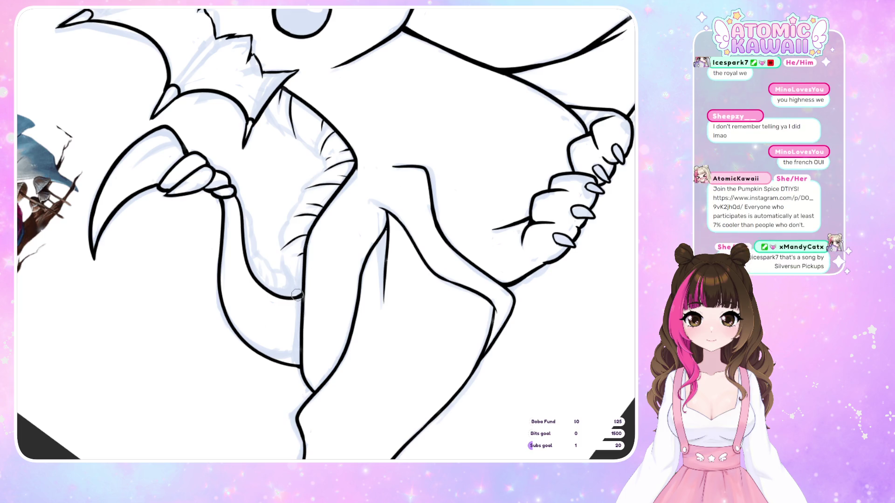
{"action": "key", "text": "m"}
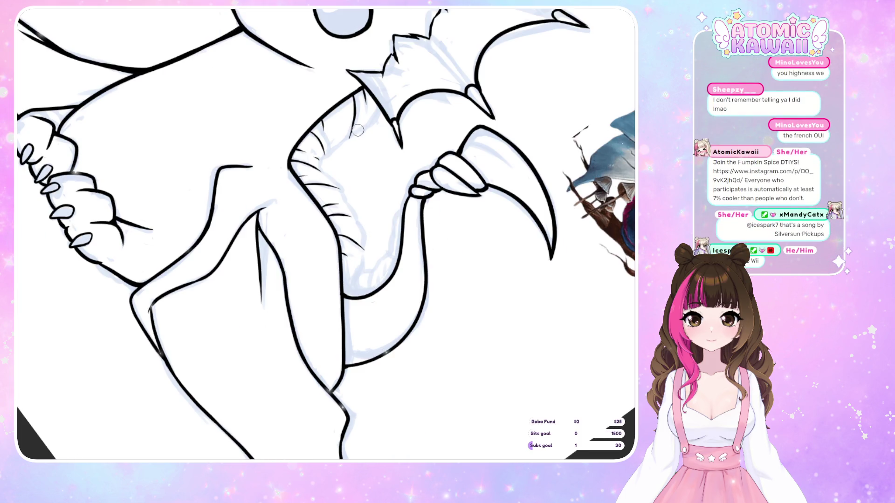
{"action": "key", "text": "m"}
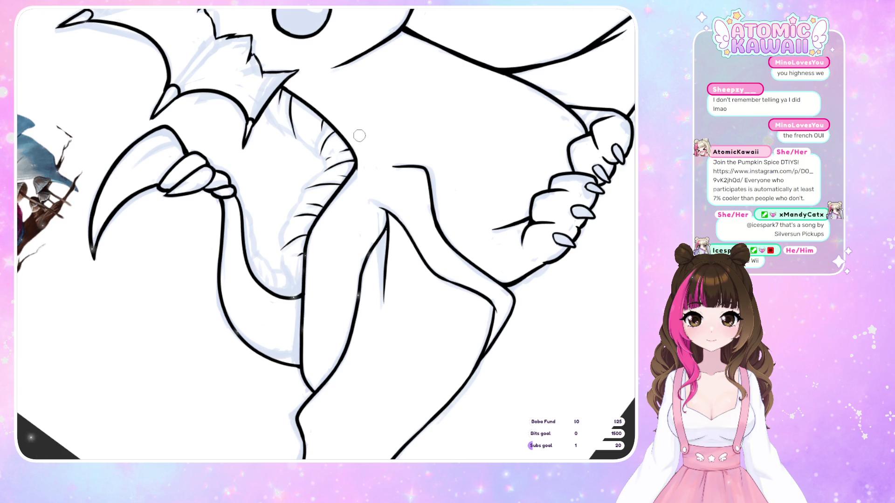
{"action": "left_click_drag", "start_coordinate": [365, 138], "coordinate": [357, 56]}
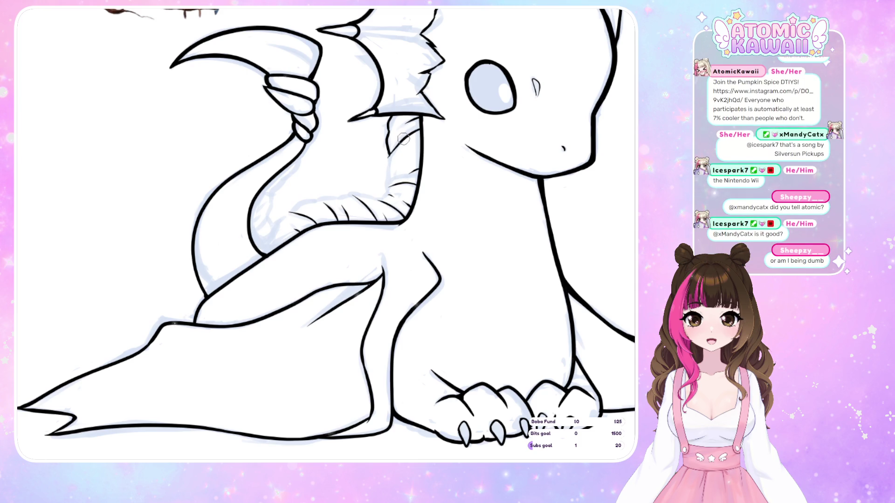
- Extend the wing edge down beside the neck and draw a fold line left across the wing
{"action": "left_click_drag", "start_coordinate": [392, 160], "coordinate": [388, 176]}
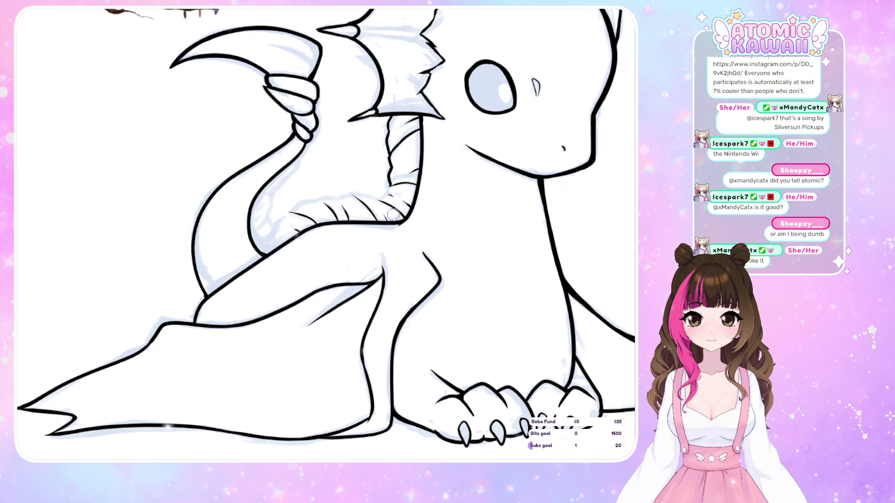
{"action": "left_click_drag", "start_coordinate": [387, 187], "coordinate": [385, 199]}
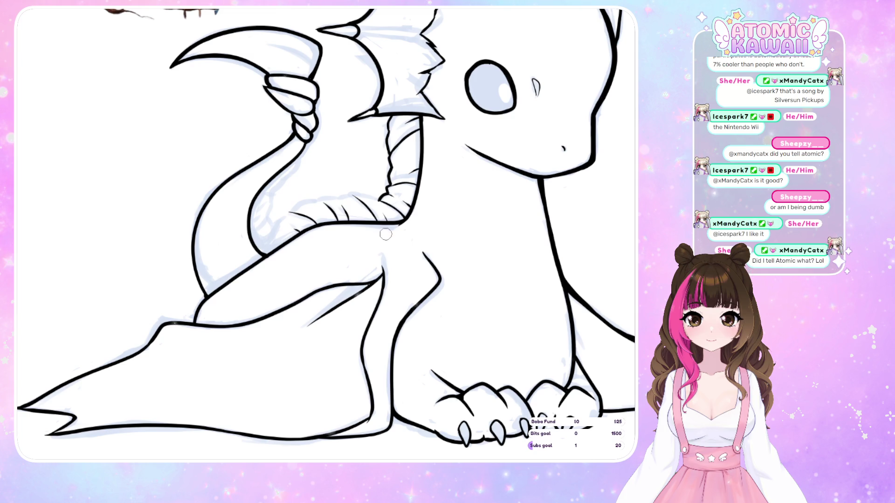
{"action": "left_click_drag", "start_coordinate": [385, 200], "coordinate": [354, 195]}
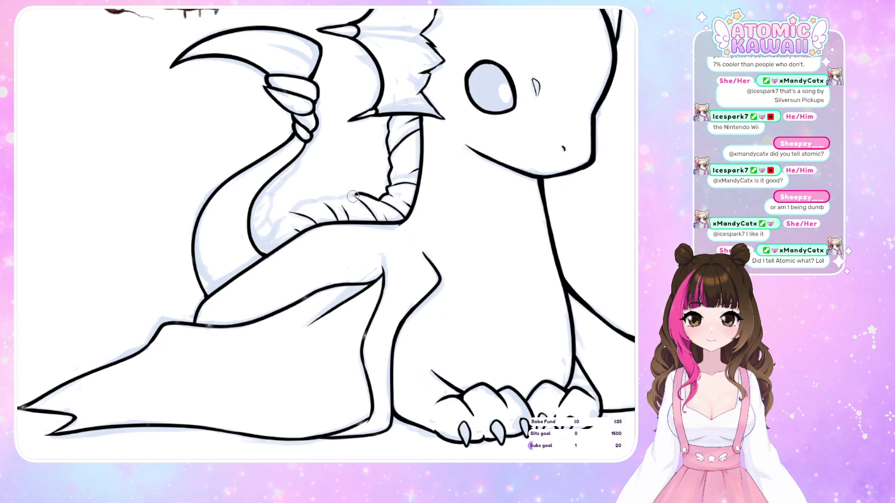
{"action": "key", "text": "m"}
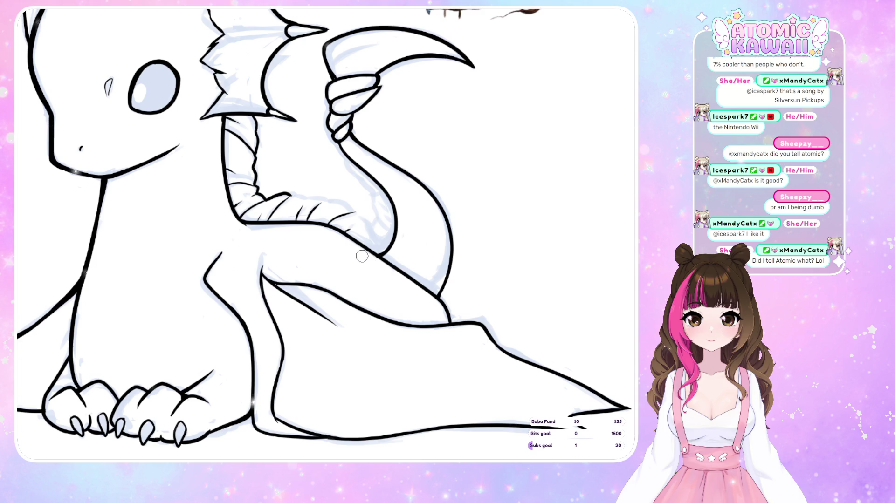
{"action": "key", "text": "m"}
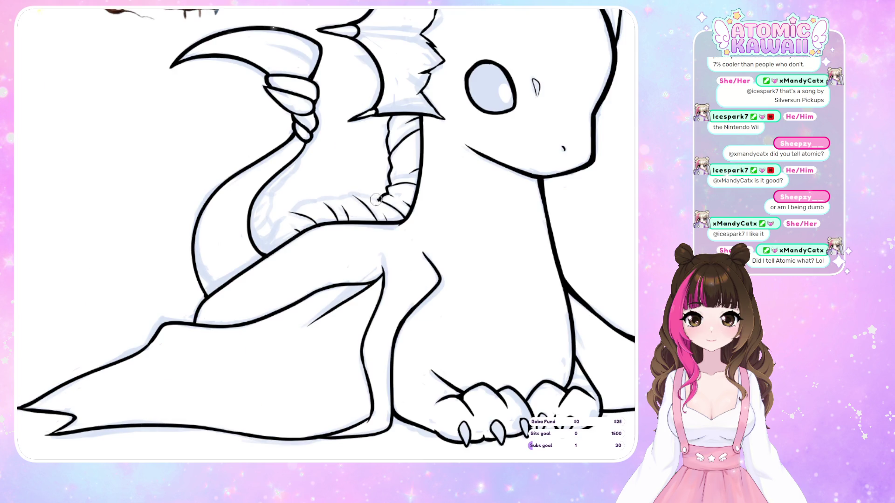
- Toggle the horizontal flip repeatedly to compare the wing folds from both sides
{"action": "key", "text": "m"}
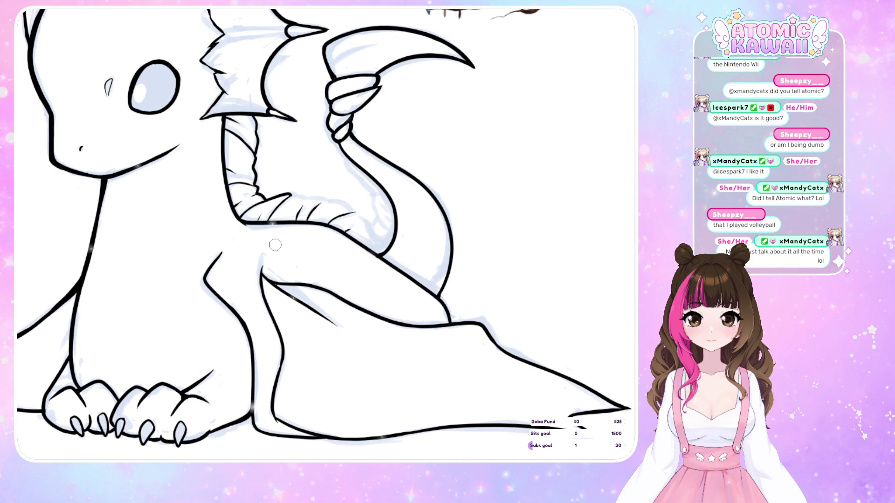
{"action": "key", "text": "h"}
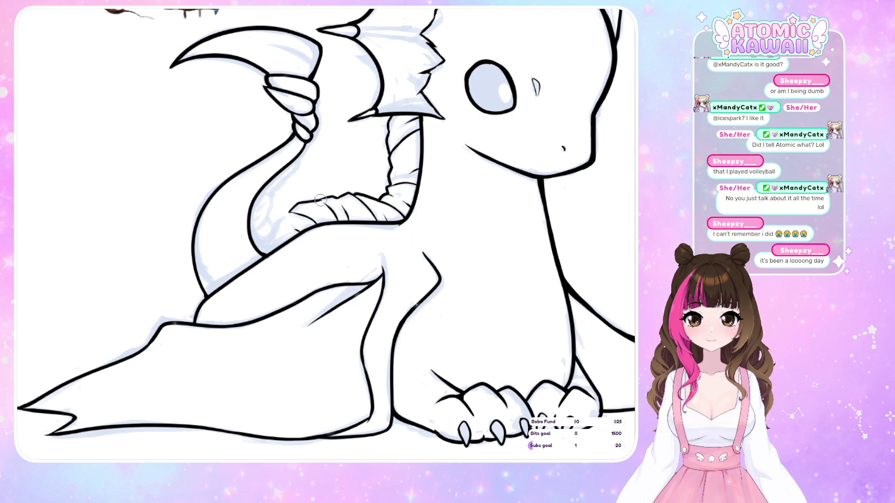
{"action": "key", "text": "m"}
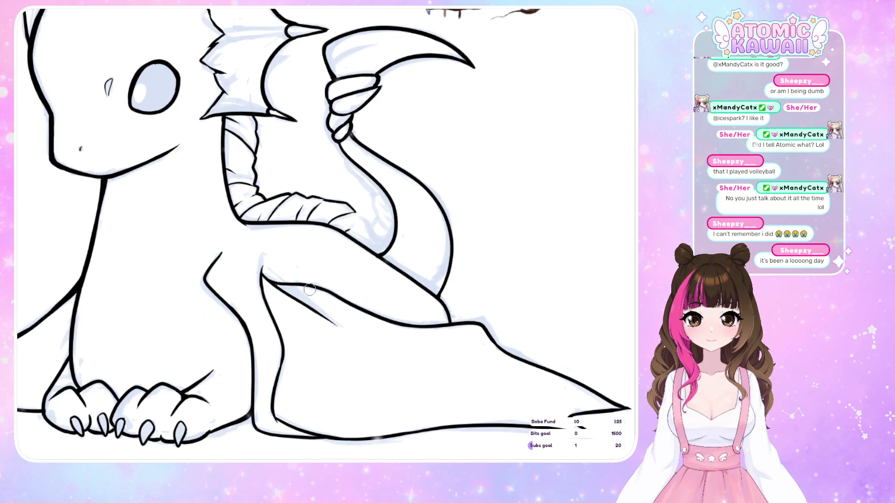
{"action": "key", "text": "m"}
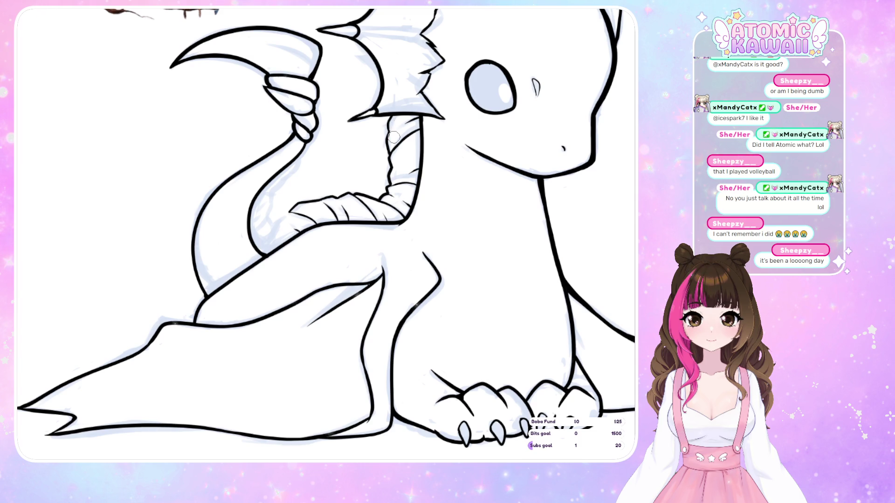
{"action": "key", "text": "m"}
{"action": "key", "text": "m"}
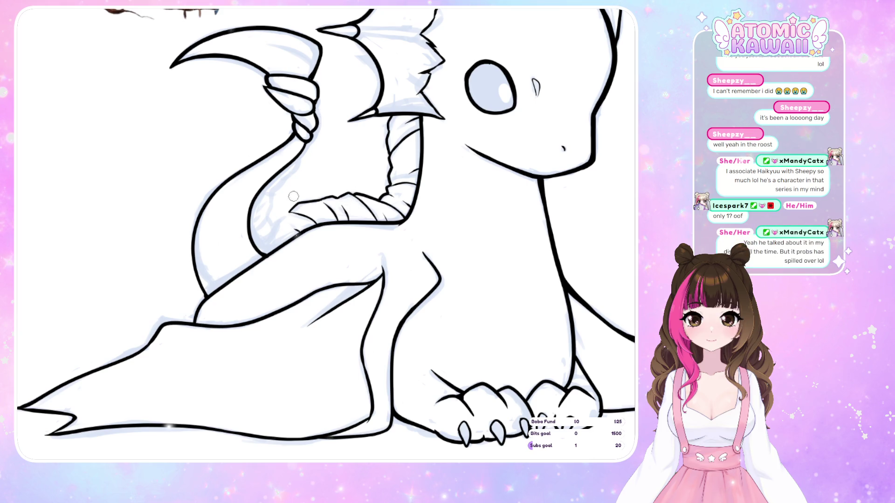
{"action": "key", "text": "m"}
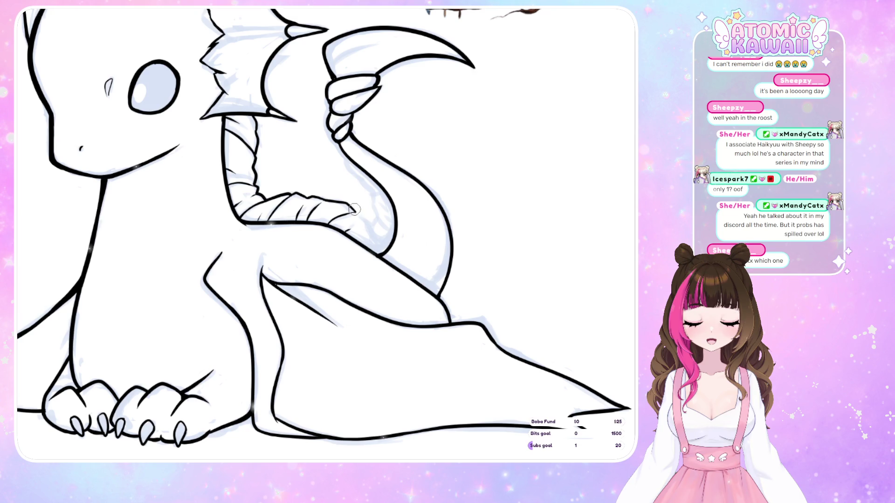
- Extend a wing fold line down toward the folded wing's lower tip
{"action": "mouse_move", "coordinate": [352, 209]}
{"action": "left_mouse_down"}
{"action": "mouse_move", "coordinate": [373, 231]}
{"action": "mouse_move", "coordinate": [377, 256]}
{"action": "left_mouse_up"}
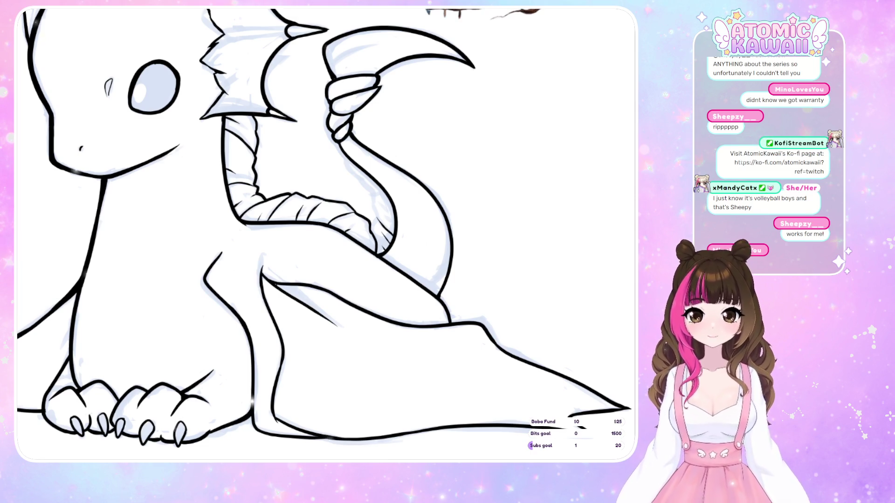
{"action": "scroll", "coordinate": [482, 374], "scroll_direction": "left", "scroll_amount": 2}
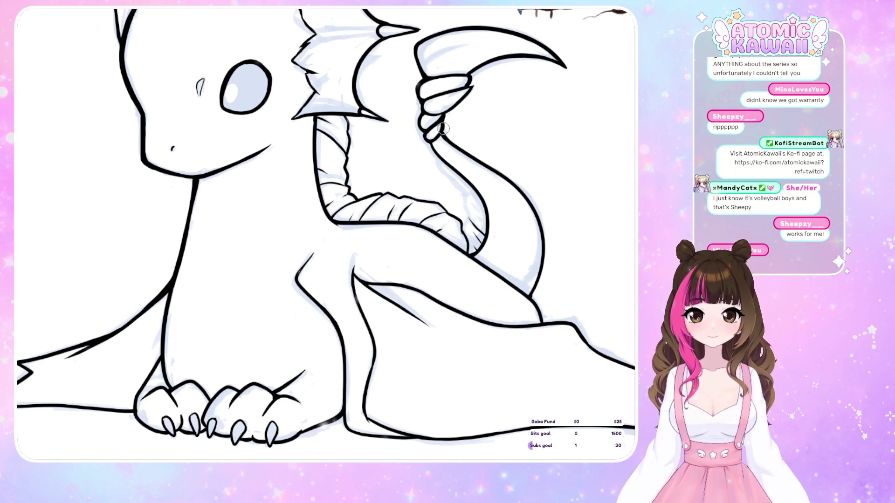
{"action": "scroll", "coordinate": [442, 128], "scroll_direction": "up", "scroll_amount": 2}
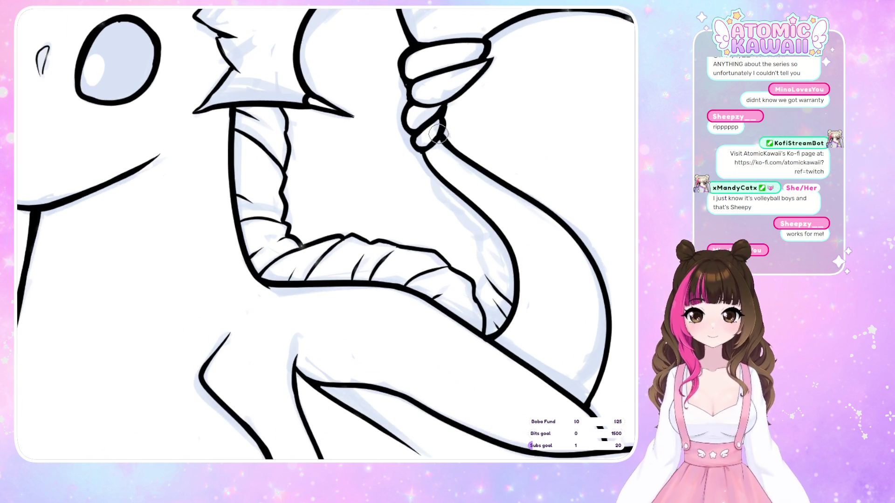
- Ink bolder outlines along the hand's fingers and extend the upper fingertip to a sharper point
{"action": "mouse_move", "coordinate": [438, 135]}
{"action": "left_mouse_down"}
{"action": "mouse_move", "coordinate": [417, 138]}
{"action": "mouse_move", "coordinate": [447, 111]}
{"action": "mouse_move", "coordinate": [480, 61]}
{"action": "left_mouse_up"}
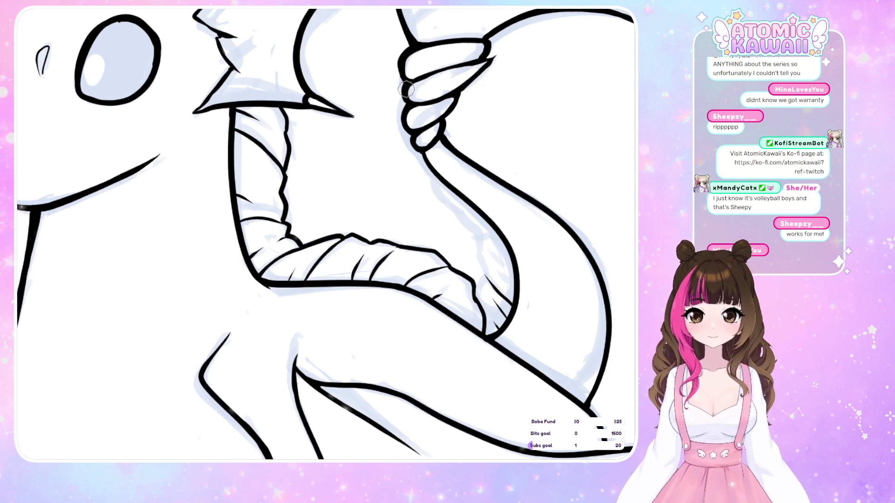
{"action": "left_click_drag", "start_coordinate": [406, 88], "coordinate": [498, 46]}
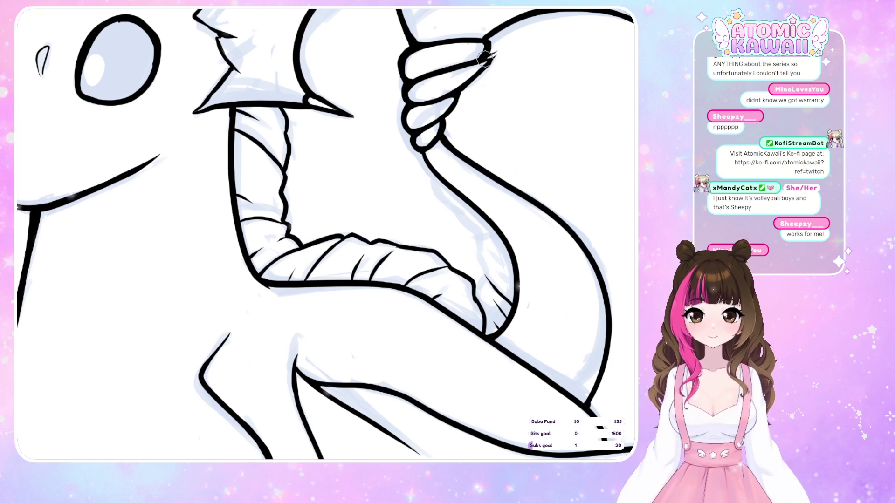
{"action": "left_click_drag", "start_coordinate": [483, 66], "coordinate": [502, 47]}
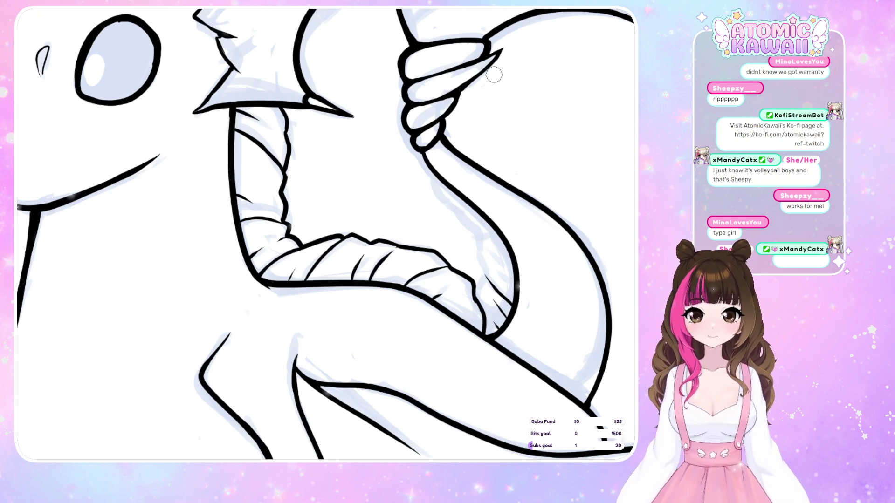
{"action": "scroll", "coordinate": [485, 75], "scroll_direction": "down", "scroll_amount": 4}
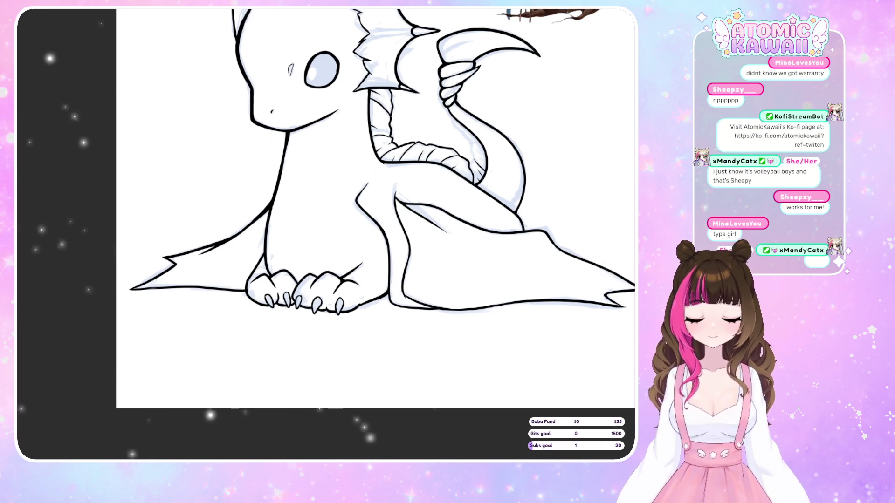
- Draw two ridge lines and a curved inner edge along the lower ribbed wing arm
{"action": "scroll", "coordinate": [545, 270], "scroll_direction": "down", "scroll_amount": 3}
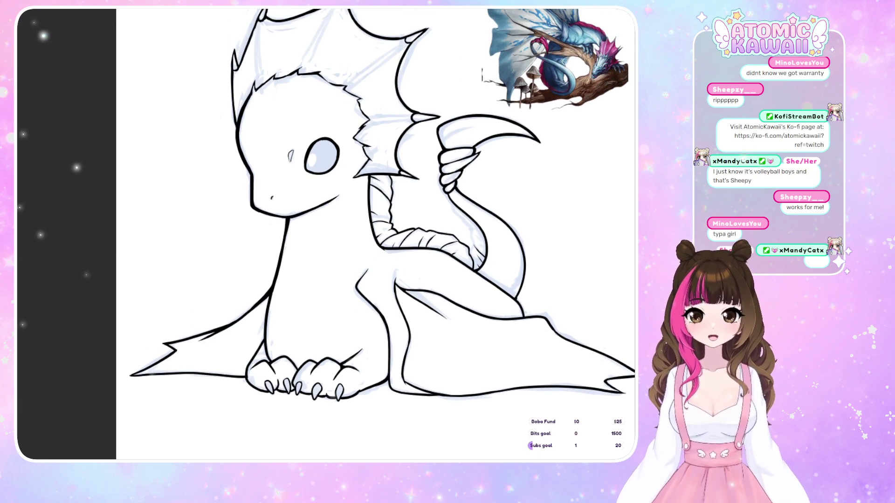
{"action": "scroll", "coordinate": [545, 270], "scroll_direction": "up", "scroll_amount": 4}
{"action": "scroll", "coordinate": [545, 270], "scroll_direction": "up", "scroll_amount": 3}
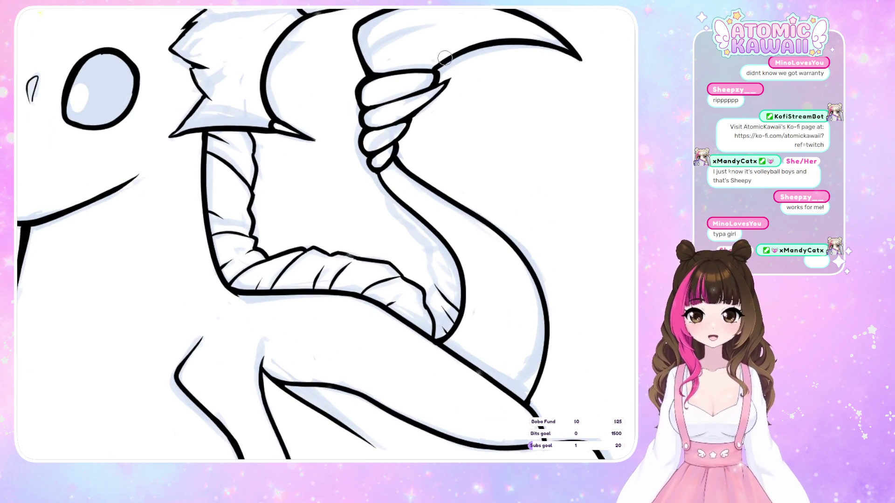
{"action": "scroll", "coordinate": [189, 452], "scroll_direction": "up", "scroll_amount": 2}
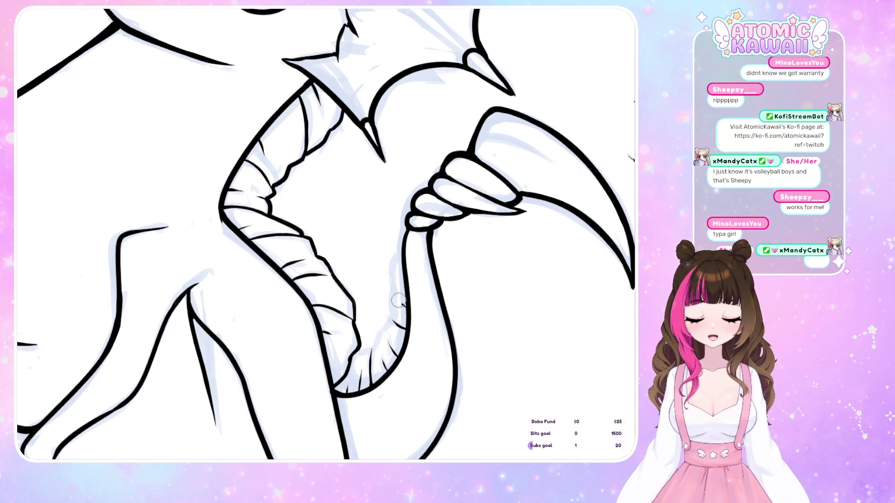
{"action": "left_click_drag", "start_coordinate": [395, 285], "coordinate": [405, 304]}
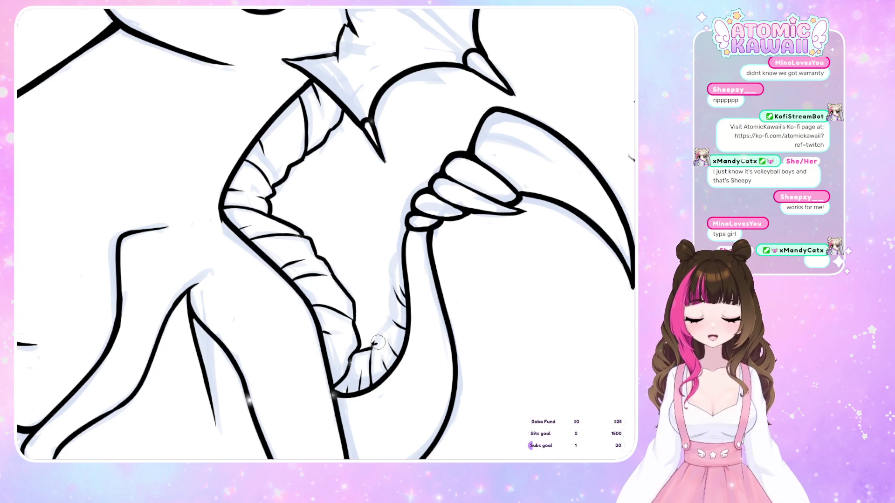
{"action": "left_click_drag", "start_coordinate": [378, 342], "coordinate": [370, 352]}
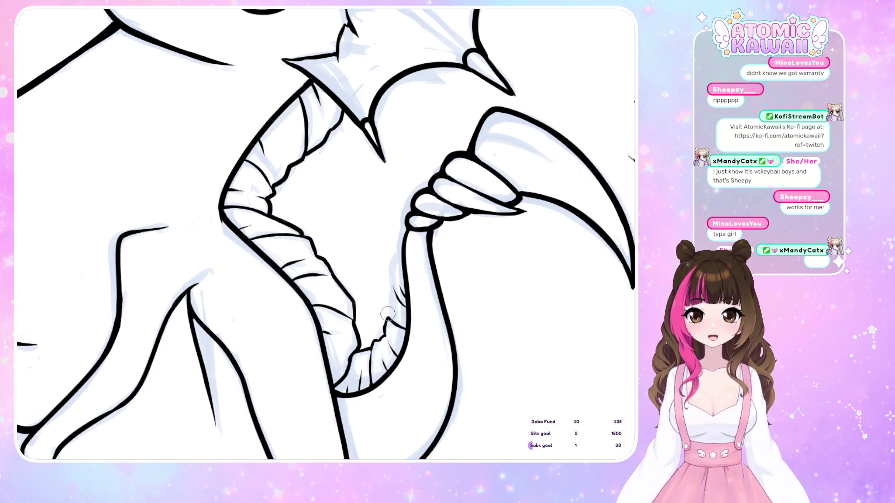
{"action": "left_click_drag", "start_coordinate": [387, 321], "coordinate": [392, 287]}
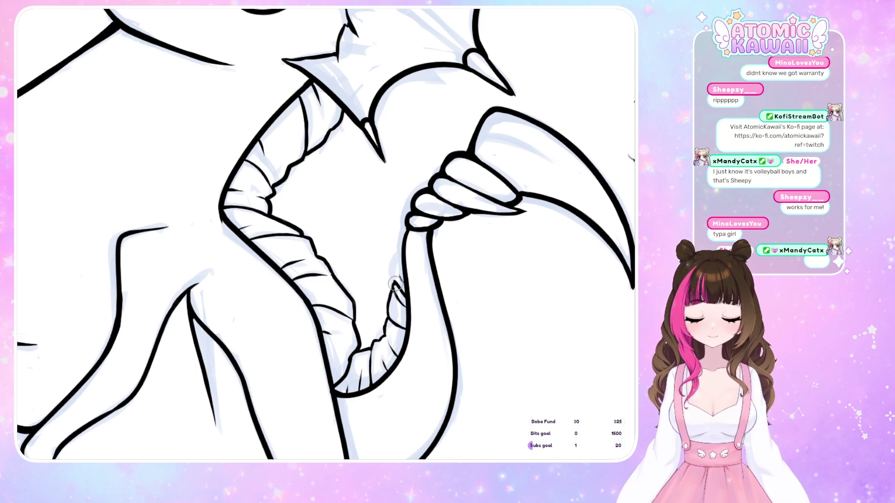
- Mirror-check the drawing, reset rotation to upright, zoom out to the full canvas, then hide the sketch layer
{"action": "key", "text": "m"}
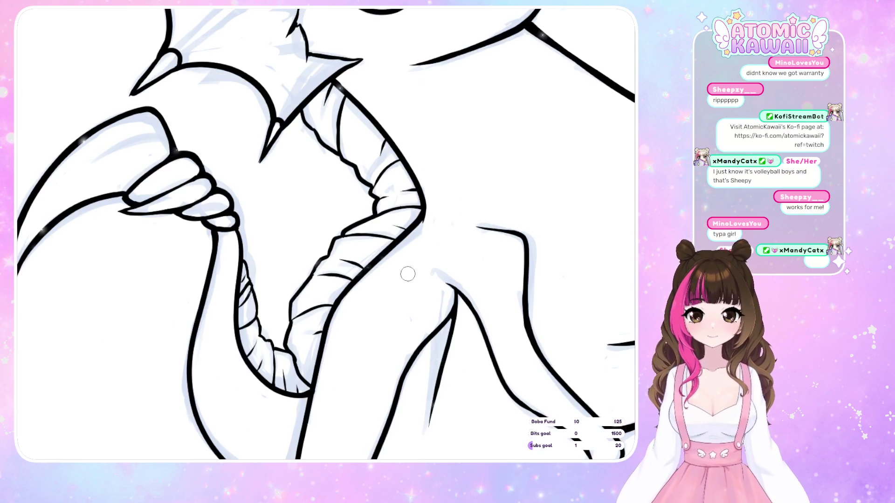
{"action": "key", "text": "m"}
{"action": "scroll", "coordinate": [407, 274], "scroll_direction": "down", "scroll_amount": 4}
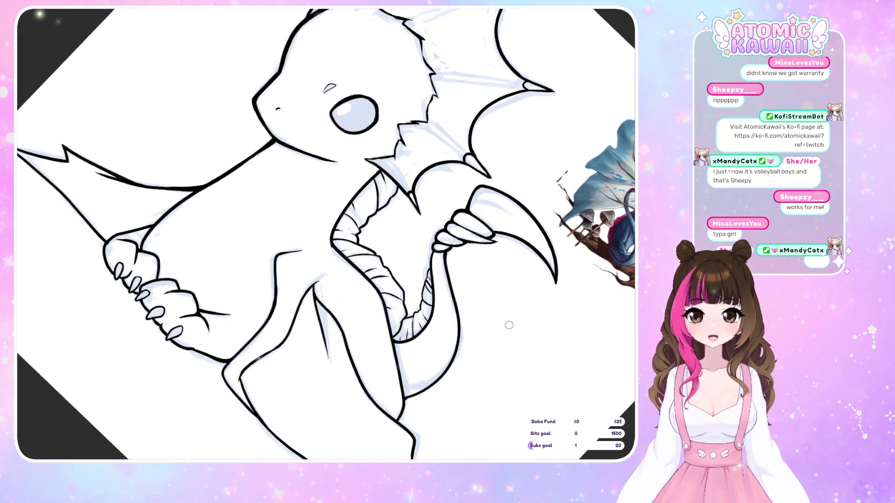
{"action": "key", "text": "5"}
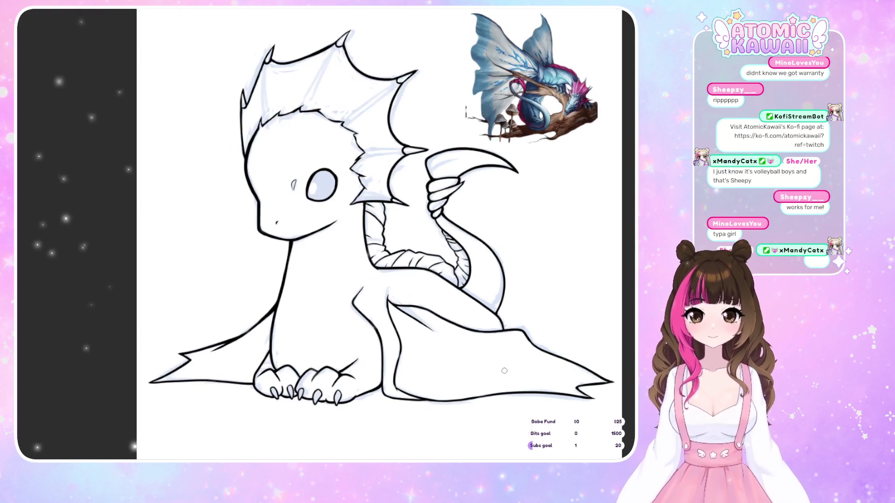
{"action": "scroll", "coordinate": [506, 359], "scroll_direction": "down", "scroll_amount": 1}
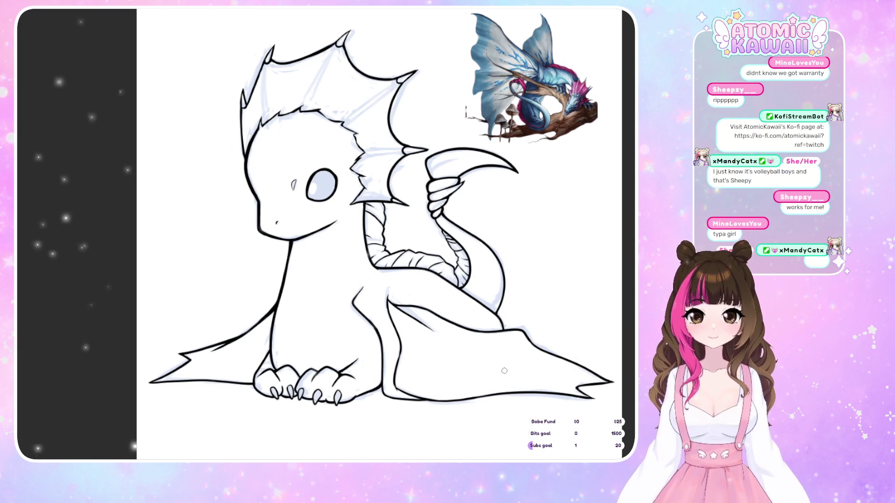
{"action": "scroll", "coordinate": [418, 312], "scroll_direction": "down", "scroll_amount": 2}
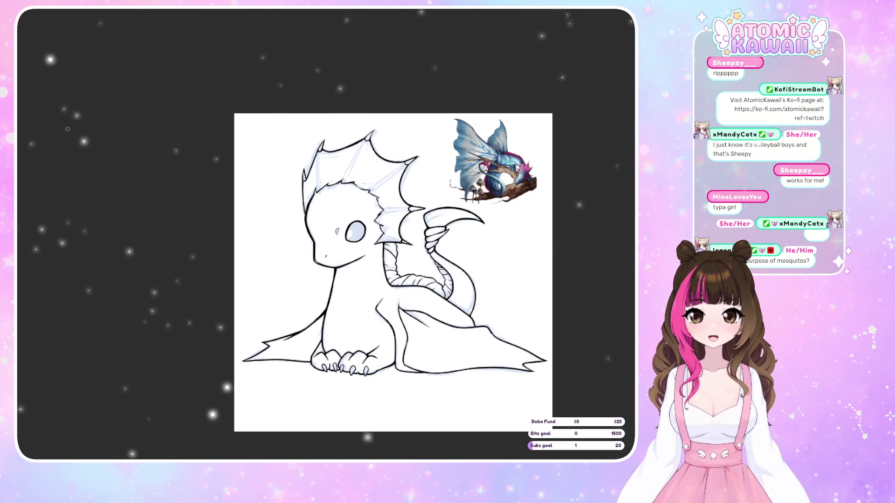
{"action": "key", "text": "m"}
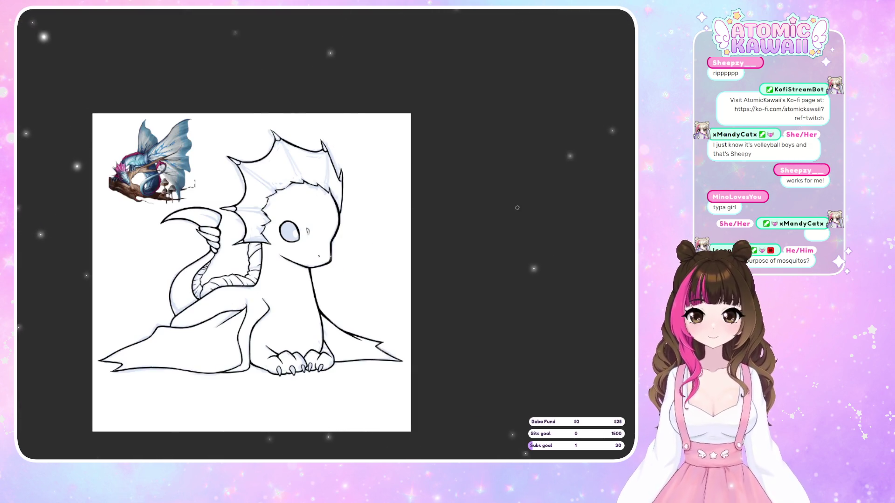
{"action": "scroll", "coordinate": [79, 223], "scroll_direction": "down", "scroll_amount": 2}
{"action": "scroll", "coordinate": [112, 288], "scroll_direction": "up", "scroll_amount": 4}
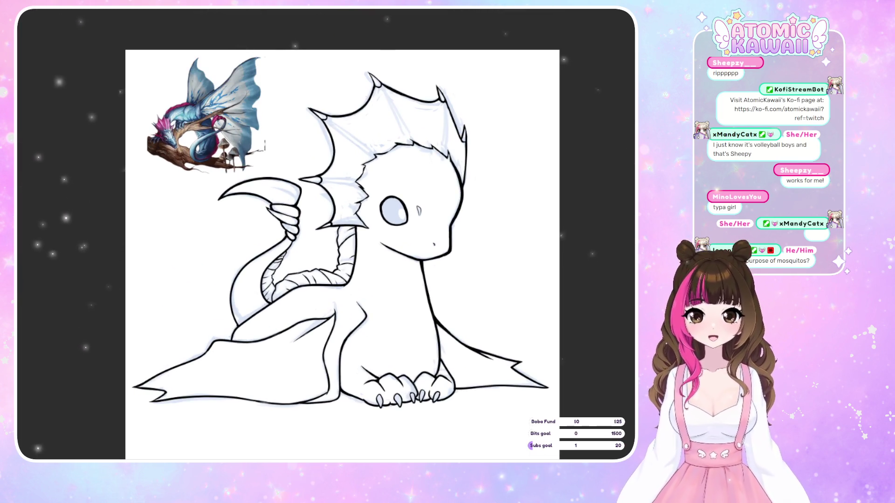
{"action": "key", "text": "Delete"}
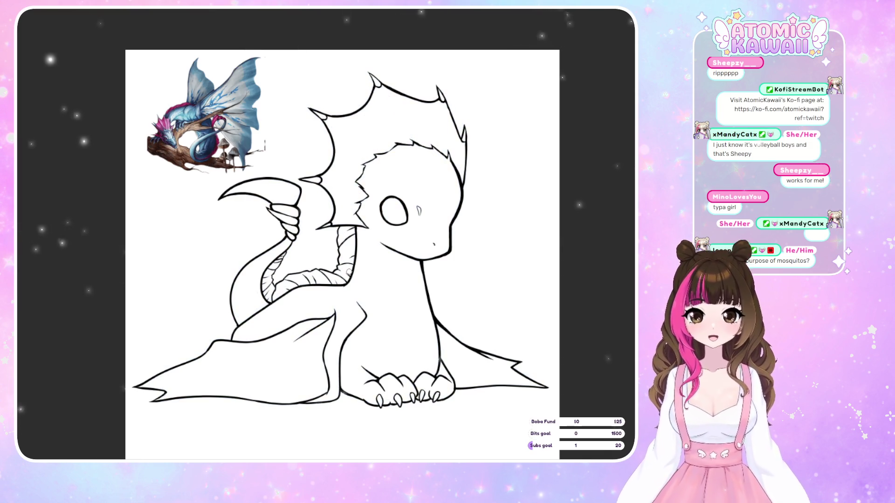
- Fill the dragon's eye solid black with the Fill tool
{"action": "scroll", "coordinate": [352, 265], "scroll_direction": "up", "scroll_amount": 2}
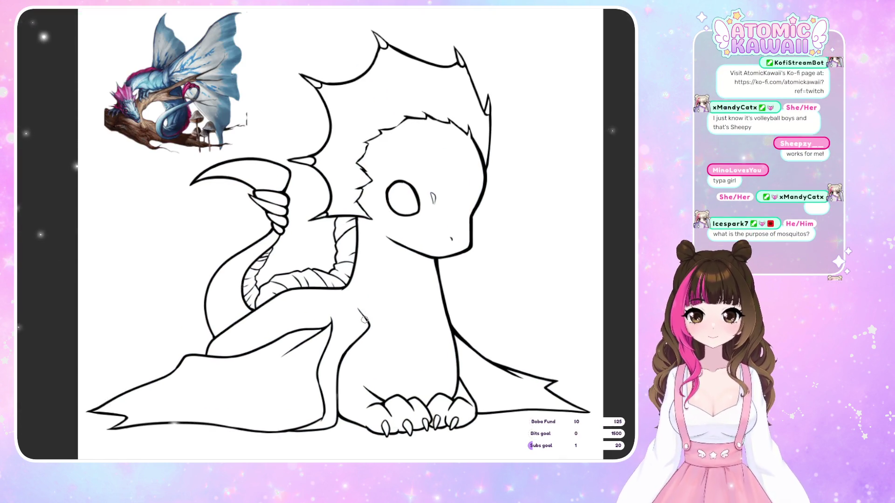
{"action": "key", "text": "f"}
{"action": "left_click", "coordinate": [403, 198]}
- Unflip the view and rotate the canvas to a comfortable working angle
{"action": "key", "text": "m"}
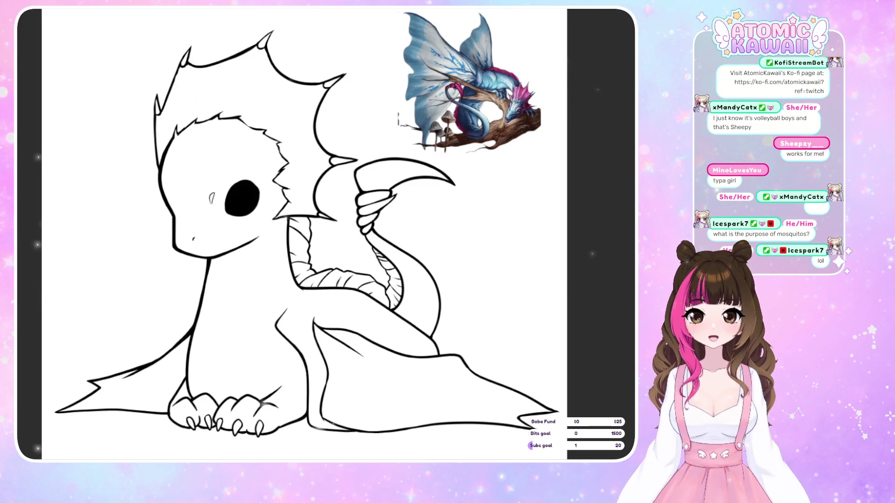
{"action": "scroll", "coordinate": [307, 233], "scroll_direction": "up", "scroll_amount": 2}
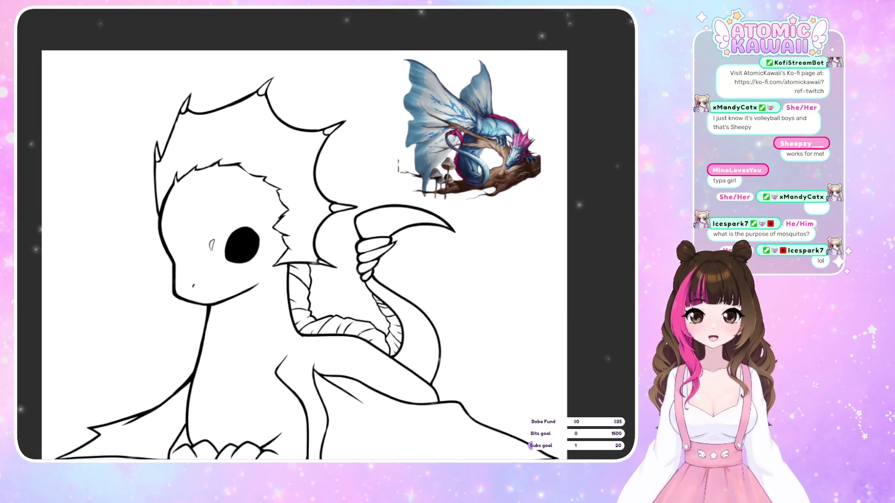
{"action": "scroll", "coordinate": [307, 256], "scroll_direction": "left", "scroll_amount": 1}
{"action": "scroll", "coordinate": [307, 257], "scroll_direction": "left", "scroll_amount": 1}
{"action": "left_click_drag", "start_coordinate": [355, 233], "coordinate": [316, 255]}
{"action": "scroll", "coordinate": [352, 204], "scroll_direction": "up", "scroll_amount": 2}
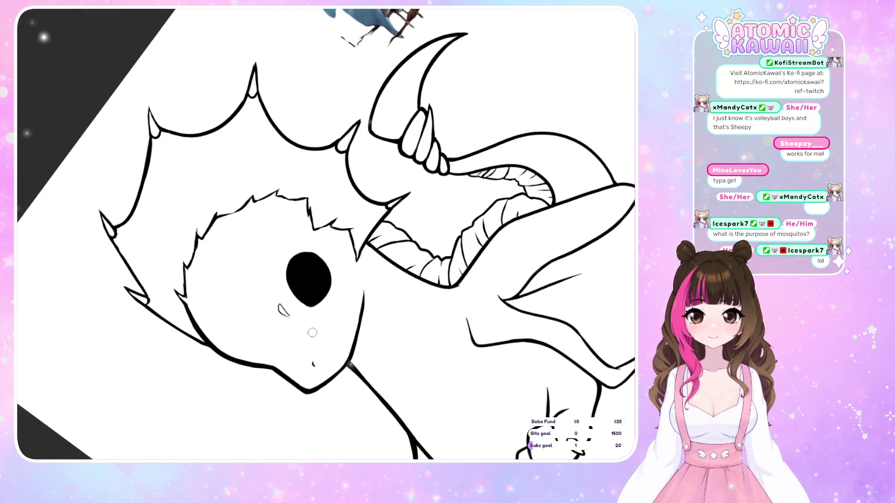
- Lasso the eye and try small transform nudges, then cancel the move and deselect
{"action": "key", "text": "ctrl+0"}
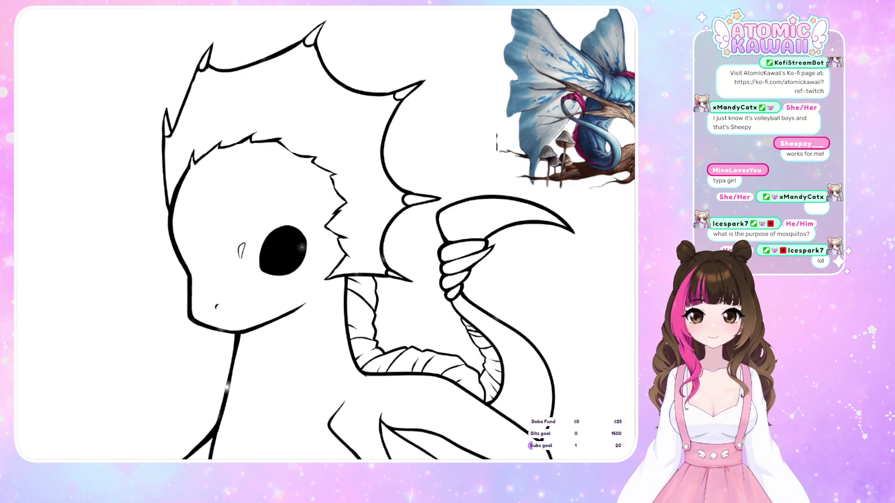
{"action": "mouse_move", "coordinate": [309, 214]}
{"action": "left_mouse_down"}
{"action": "mouse_move", "coordinate": [252, 294]}
{"action": "mouse_move", "coordinate": [312, 233]}
{"action": "left_mouse_up"}
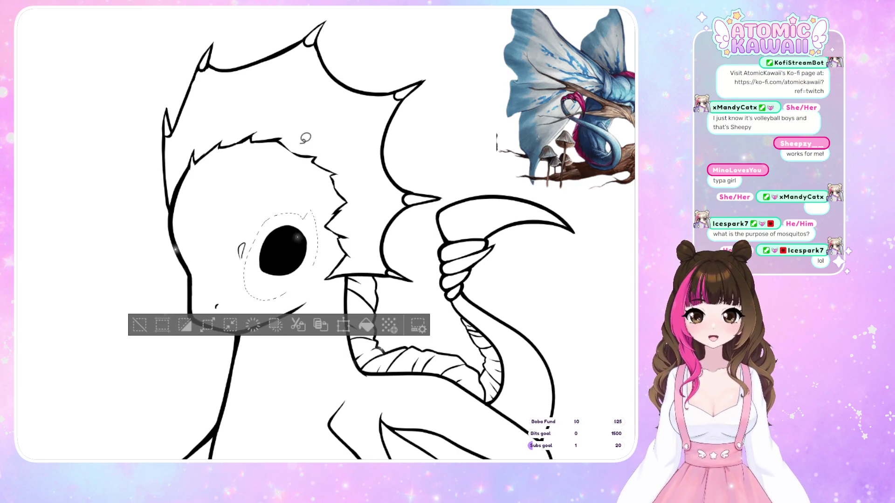
{"action": "key", "text": "ctrl+t"}
{"action": "left_click_drag", "start_coordinate": [307, 265], "coordinate": [305, 267]}
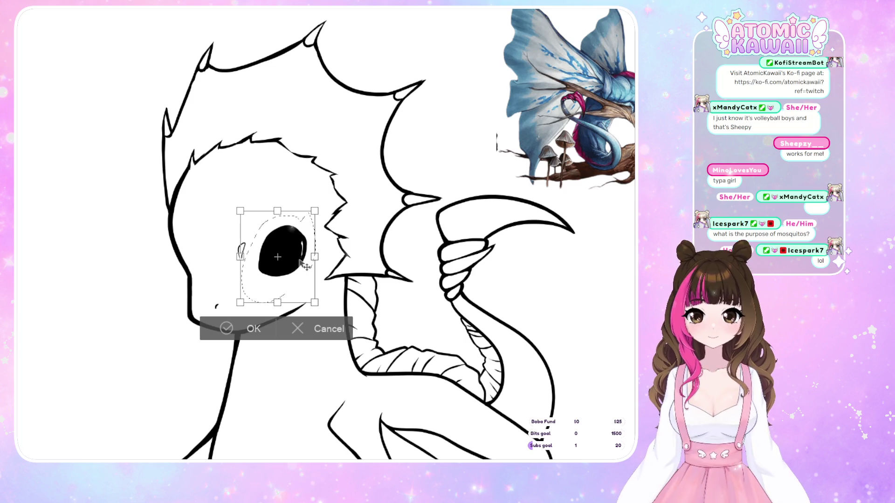
{"action": "left_click", "coordinate": [271, 328]}
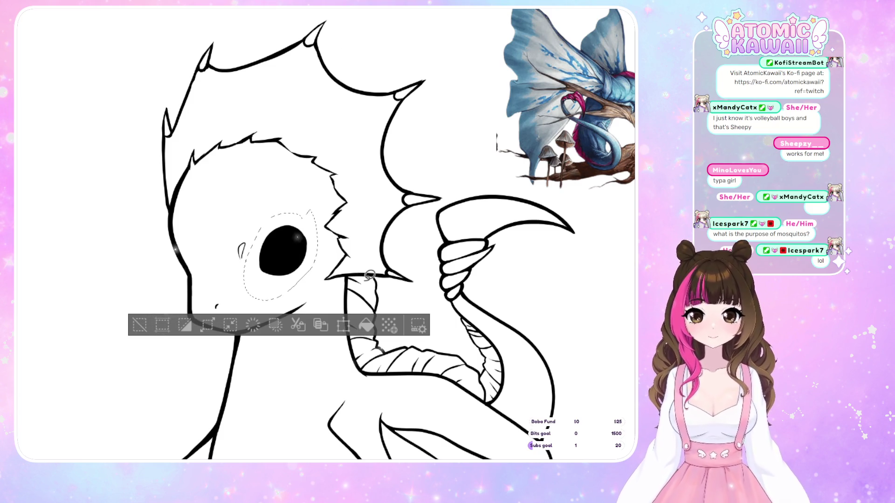
{"action": "left_click", "coordinate": [343, 325]}
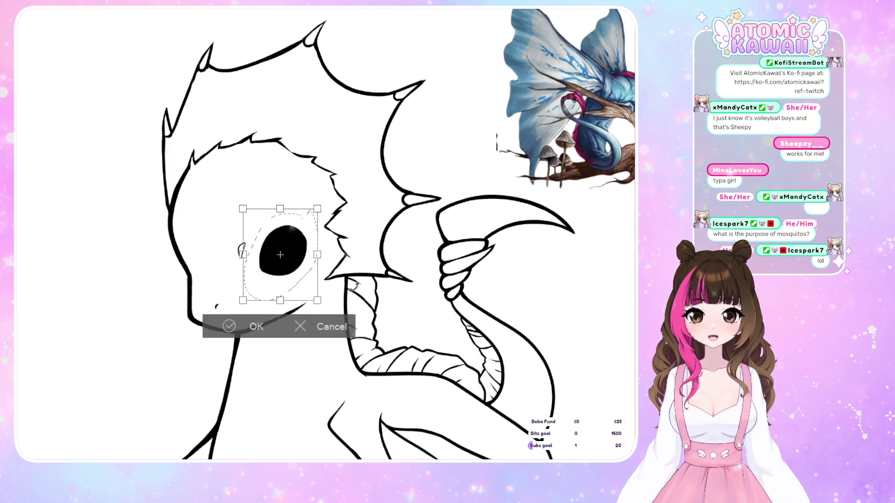
{"action": "left_click_drag", "start_coordinate": [306, 240], "coordinate": [310, 249]}
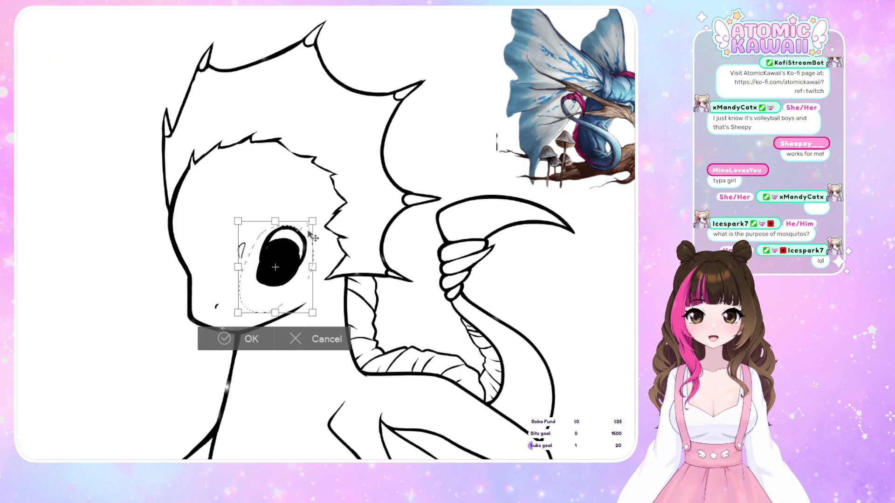
{"action": "left_click_drag", "start_coordinate": [299, 251], "coordinate": [309, 253]}
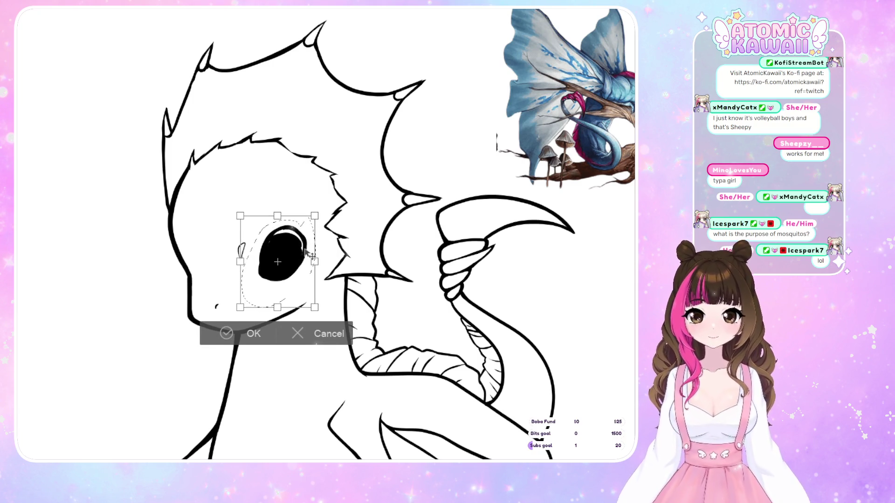
{"action": "mouse_move", "coordinate": [306, 255]}
{"action": "left_mouse_down"}
{"action": "mouse_move", "coordinate": [309, 273]}
{"action": "mouse_move", "coordinate": [313, 250]}
{"action": "left_mouse_up"}
{"action": "left_click", "coordinate": [313, 335]}
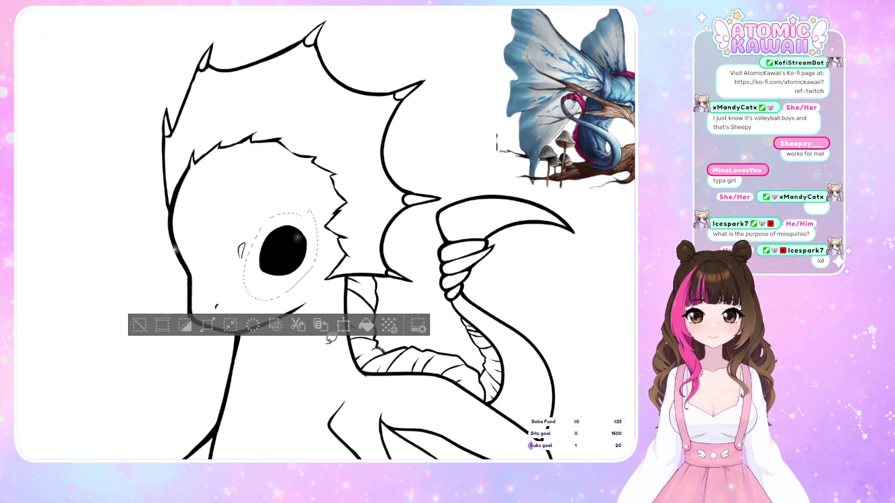
{"action": "key", "text": "ctrl+d"}
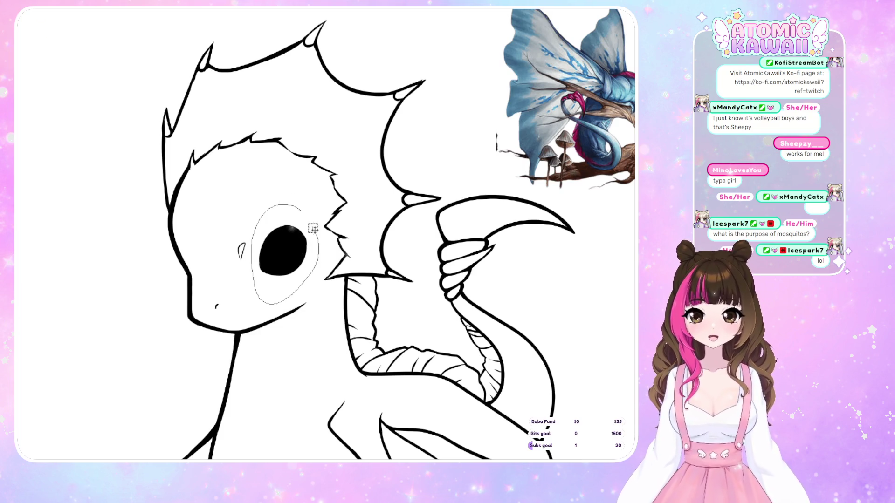
- Reselect the eye, lower it a couple of pixels, and commit the final position
{"action": "left_click_drag", "start_coordinate": [313, 228], "coordinate": [309, 275]}
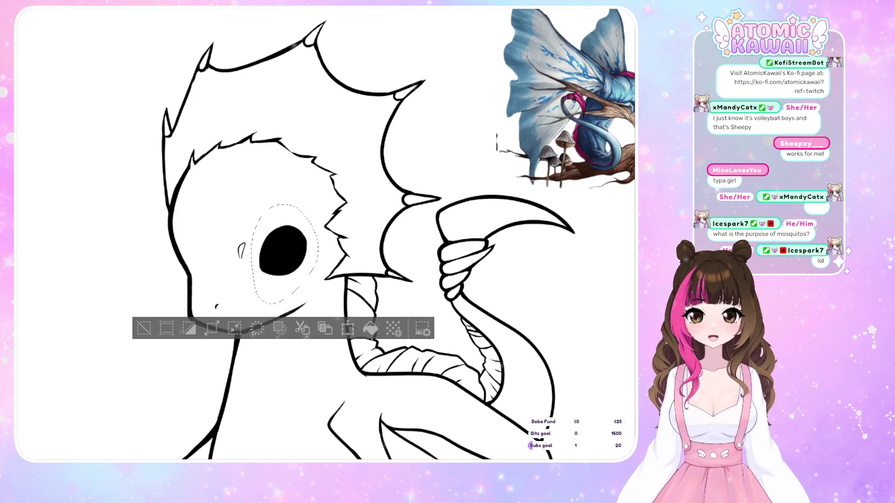
{"action": "left_click", "coordinate": [142, 330]}
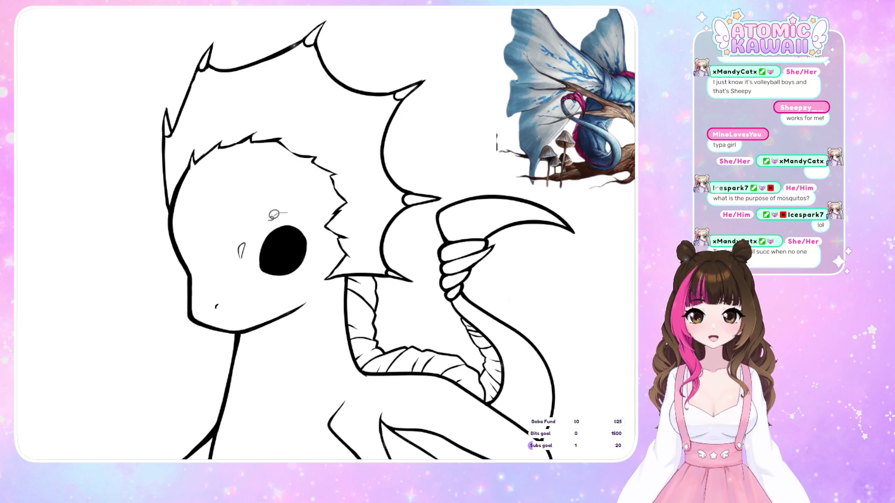
{"action": "left_click_drag", "start_coordinate": [306, 277], "coordinate": [308, 275]}
{"action": "left_click", "coordinate": [348, 311]}
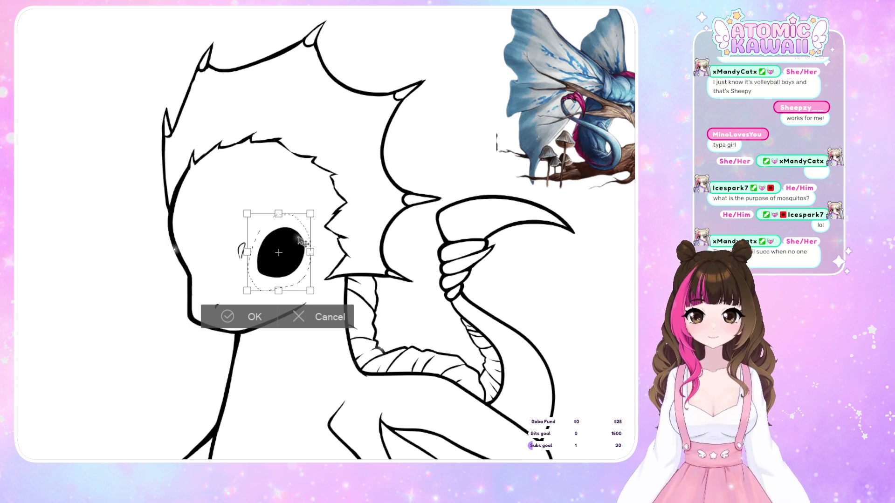
{"action": "left_click_drag", "start_coordinate": [300, 240], "coordinate": [296, 237]}
{"action": "left_click_drag", "start_coordinate": [297, 239], "coordinate": [299, 245]}
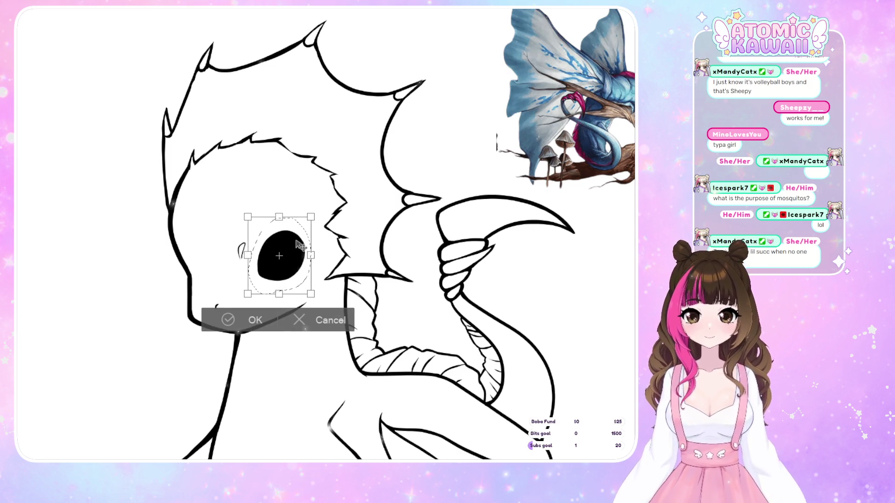
{"action": "left_click", "coordinate": [250, 327]}
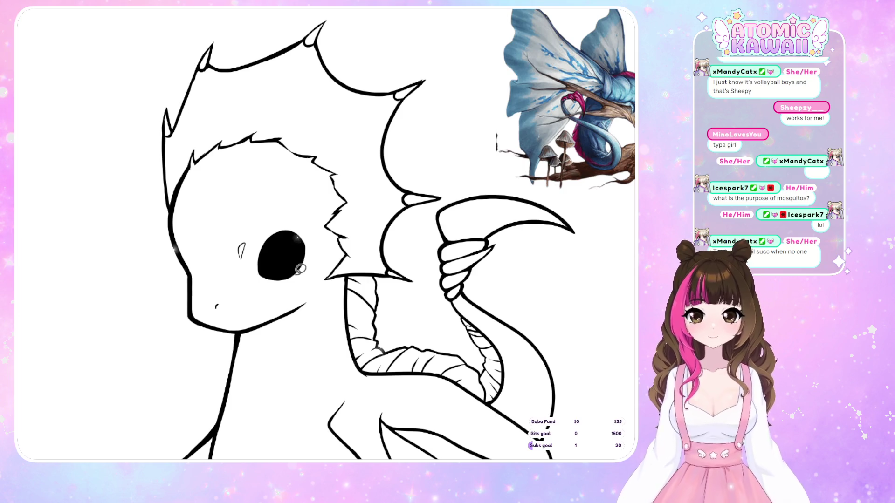
{"action": "key", "text": "ctrl+z"}
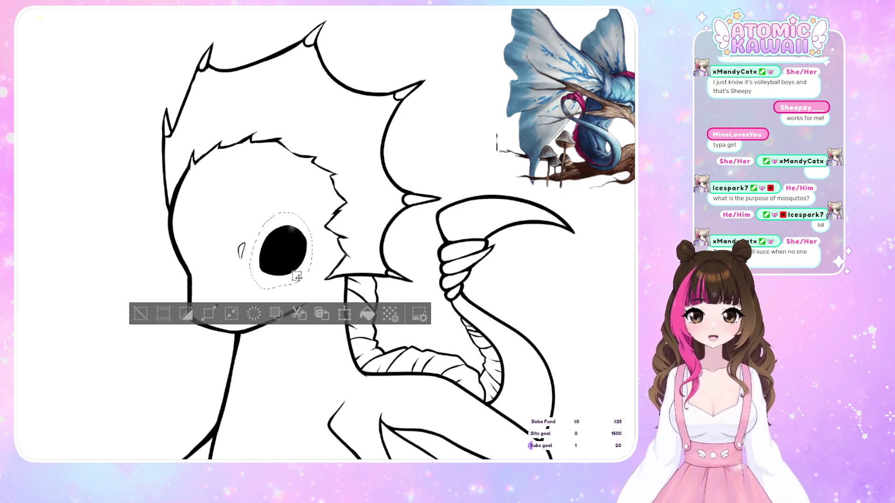
{"action": "left_click", "coordinate": [347, 316]}
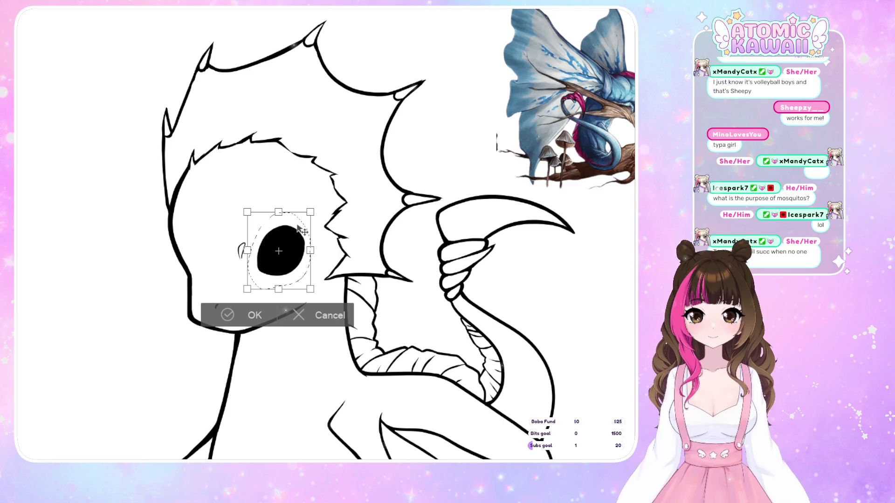
{"action": "left_click_drag", "start_coordinate": [299, 230], "coordinate": [300, 232]}
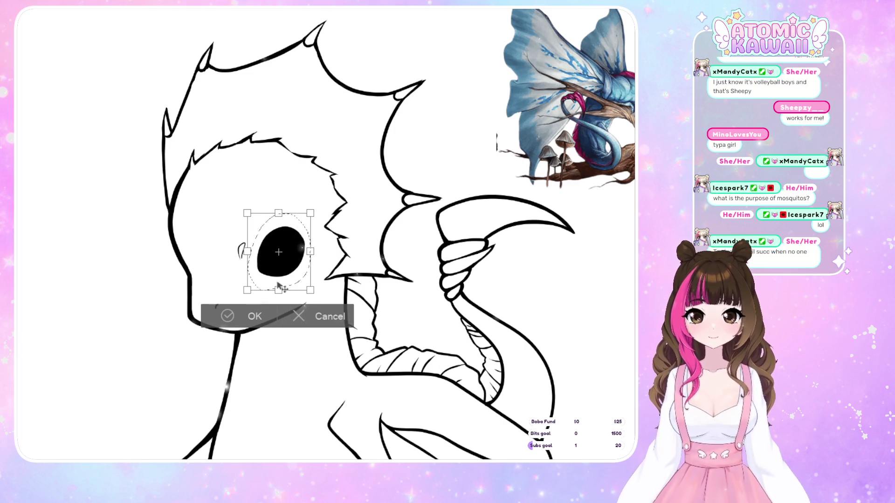
{"action": "key", "text": "Return"}
{"action": "key", "text": "ctrl+d"}
{"action": "left_click_drag", "start_coordinate": [227, 298], "coordinate": [237, 303]}
- Transform the selected nostril into its new position and clear the selection
{"action": "left_click", "coordinate": [286, 346]}
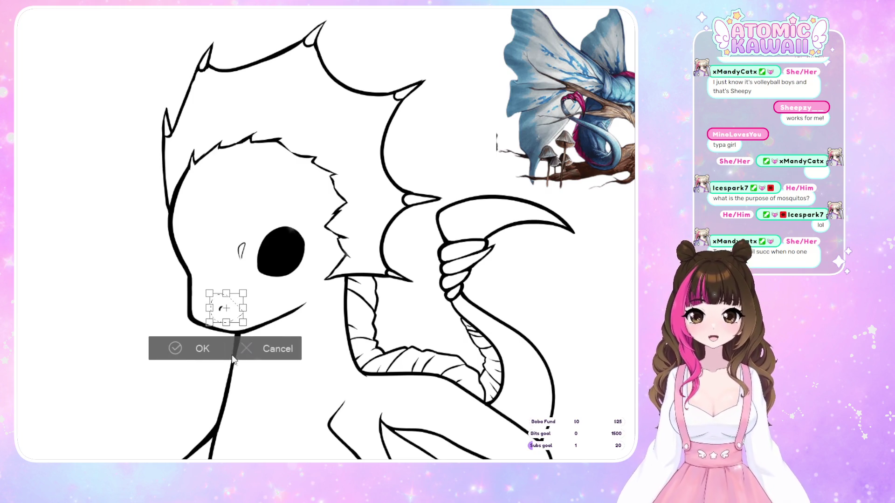
{"action": "left_click", "coordinate": [206, 353]}
{"action": "key", "text": "ctrl+d"}
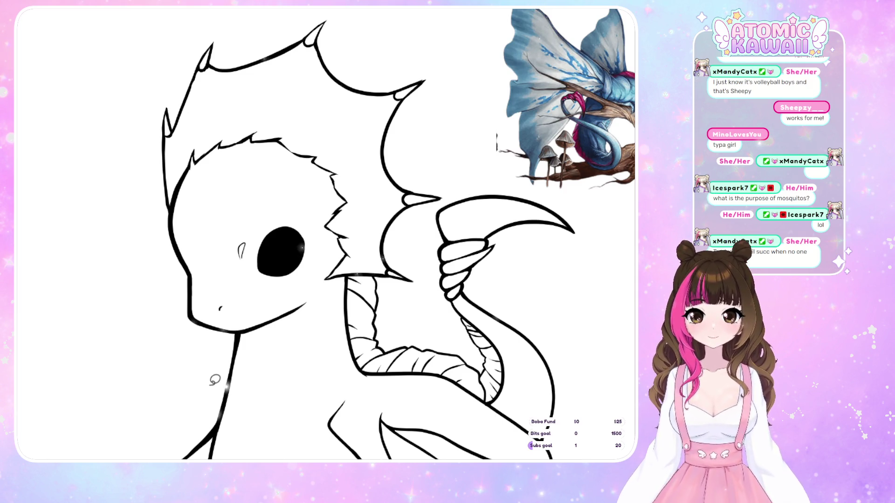
{"action": "left_click_drag", "start_coordinate": [219, 292], "coordinate": [209, 295]}
{"action": "key", "text": "ctrl+d"}
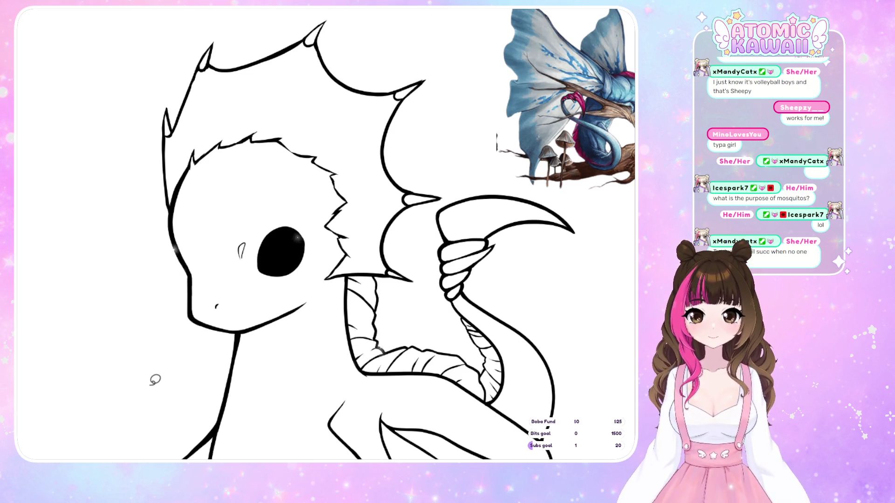
- Repeatedly mirror the view to check the face, then zoom out to the whole dragon
{"action": "key", "text": "h"}
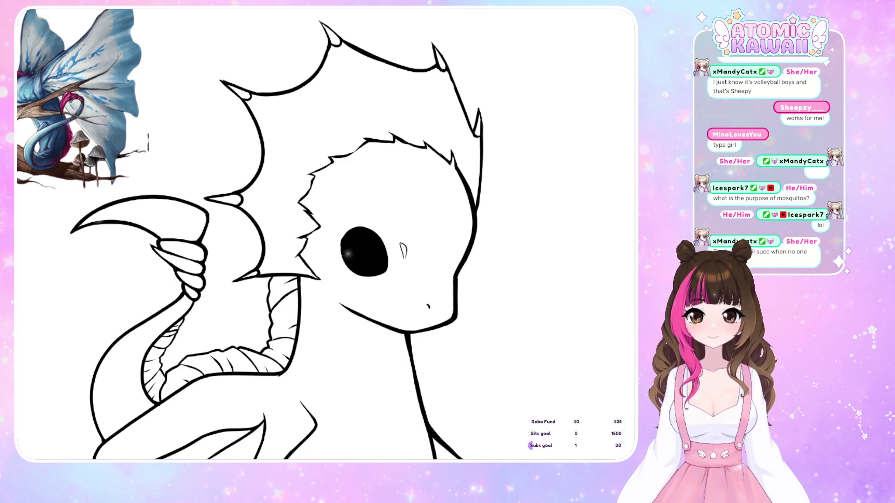
{"action": "key", "text": "h"}
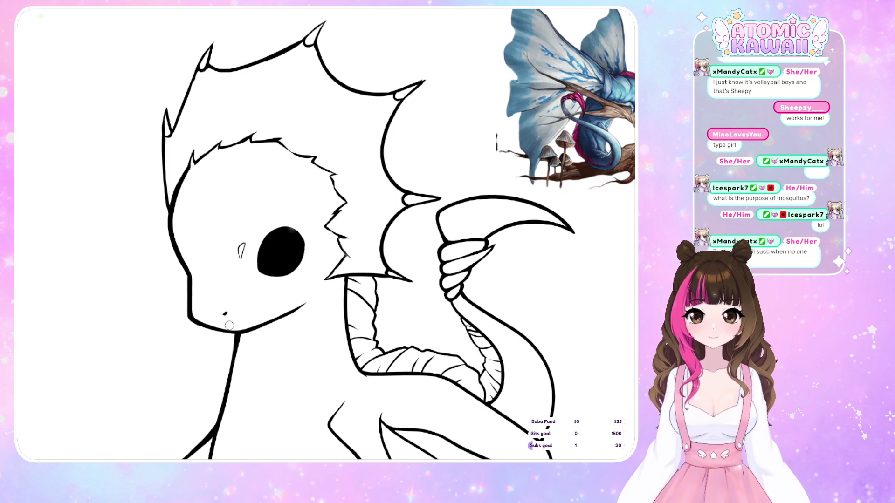
{"action": "key", "text": "h"}
{"action": "key", "text": "h"}
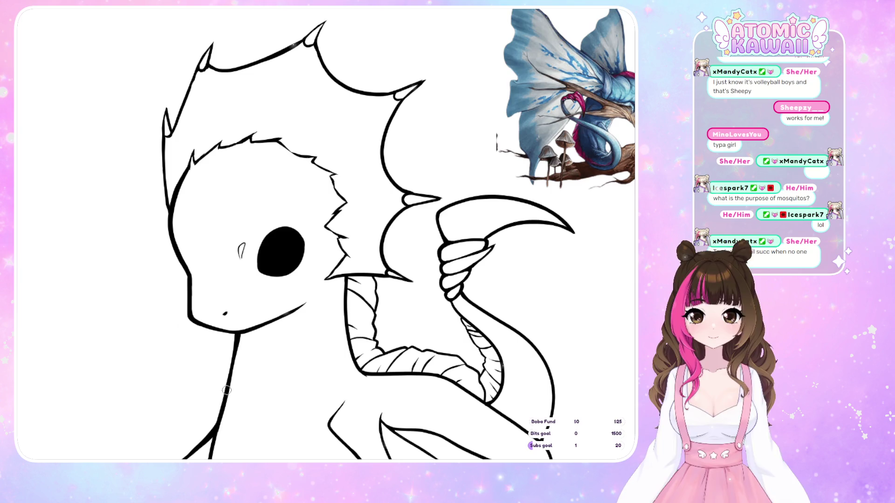
{"action": "key", "text": "h"}
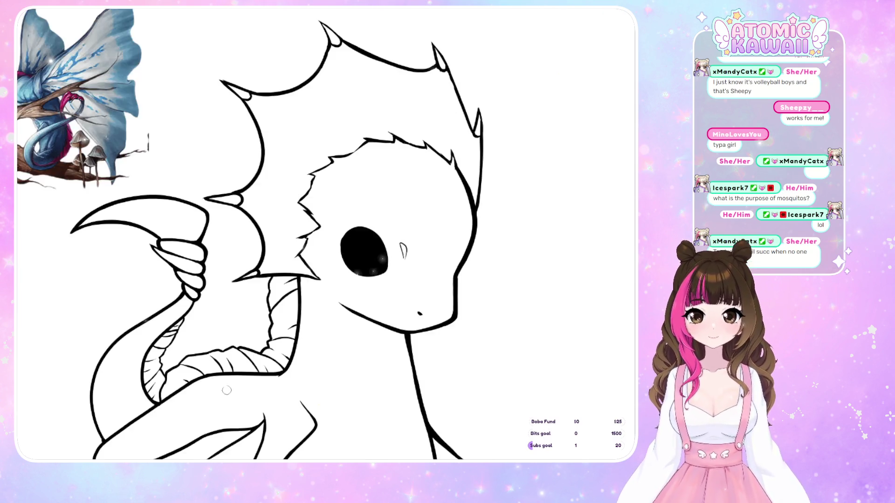
{"action": "key", "text": "h"}
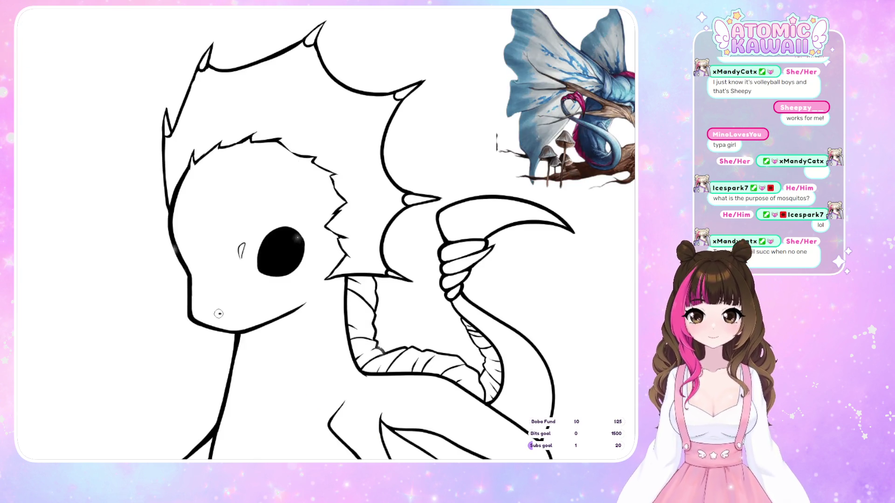
{"action": "key", "text": "h"}
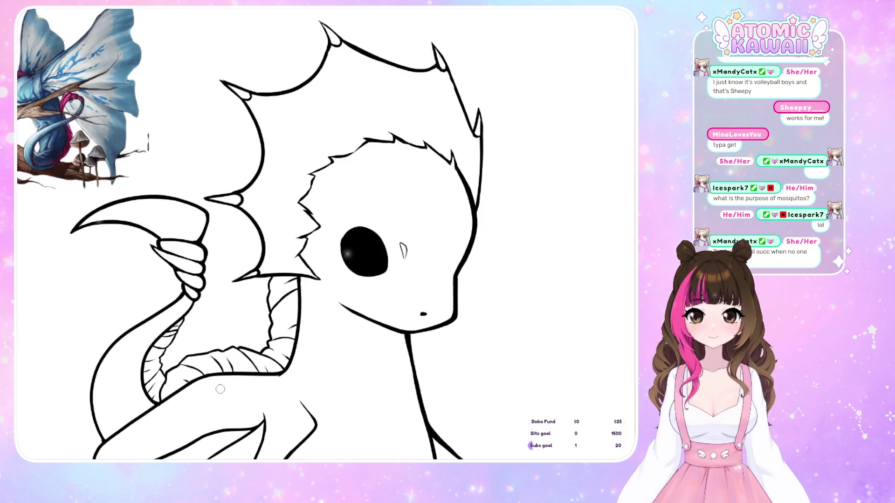
{"action": "key", "text": "h"}
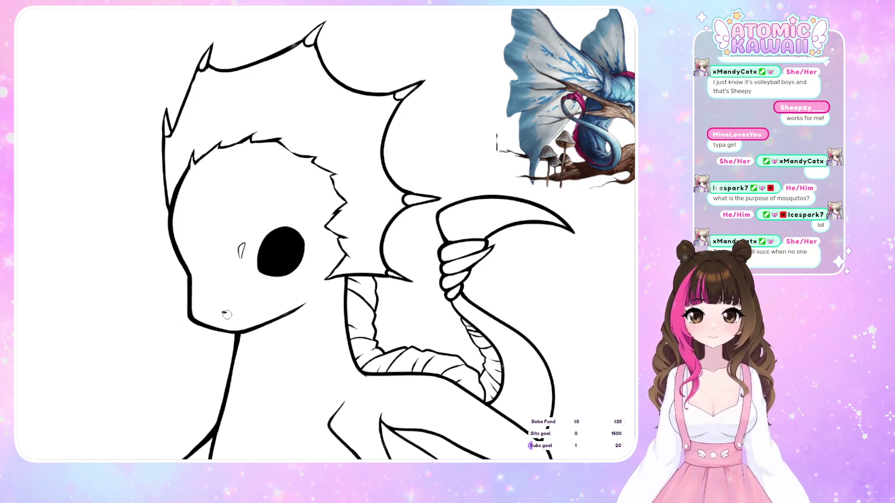
{"action": "key", "text": "m"}
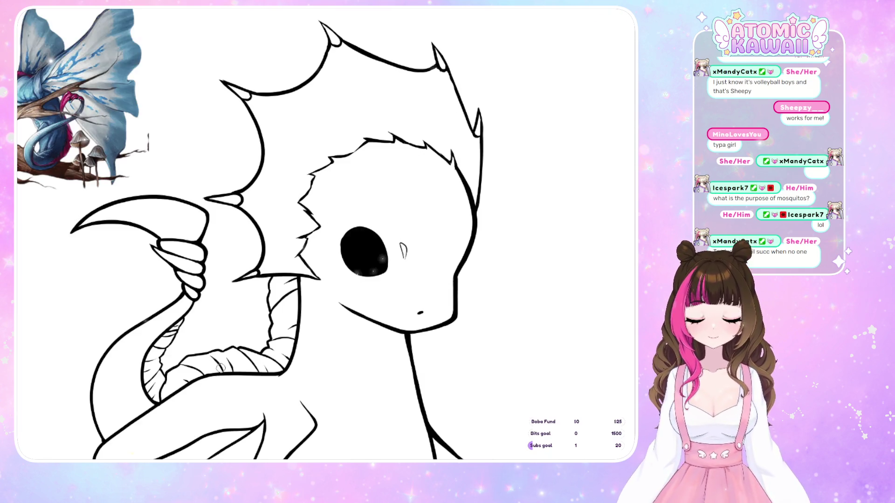
{"action": "key", "text": "m"}
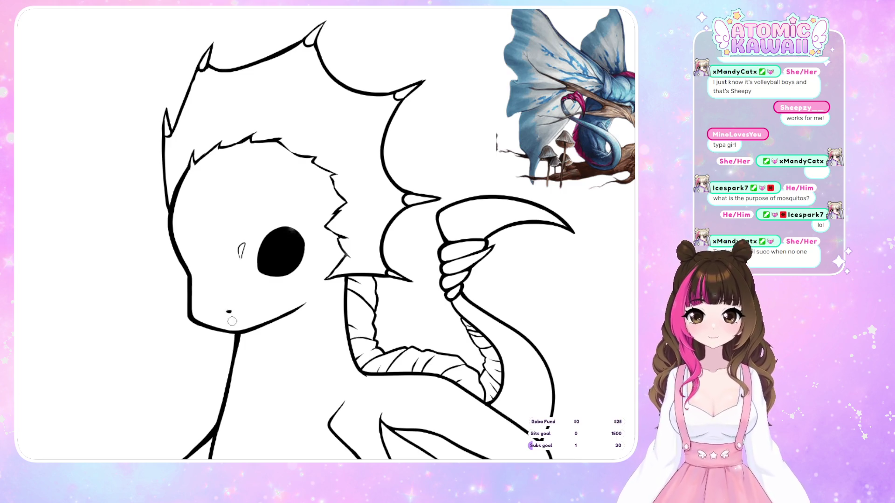
{"action": "key", "text": "m"}
{"action": "key", "text": "m"}
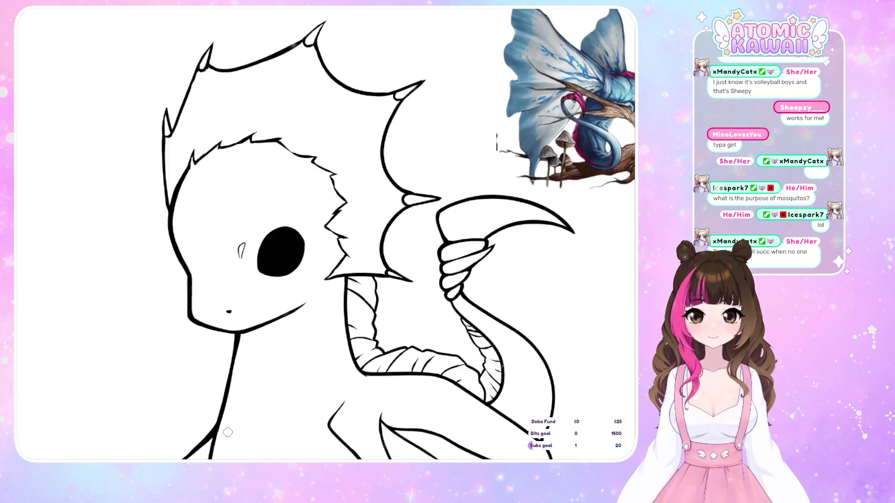
{"action": "key", "text": "m"}
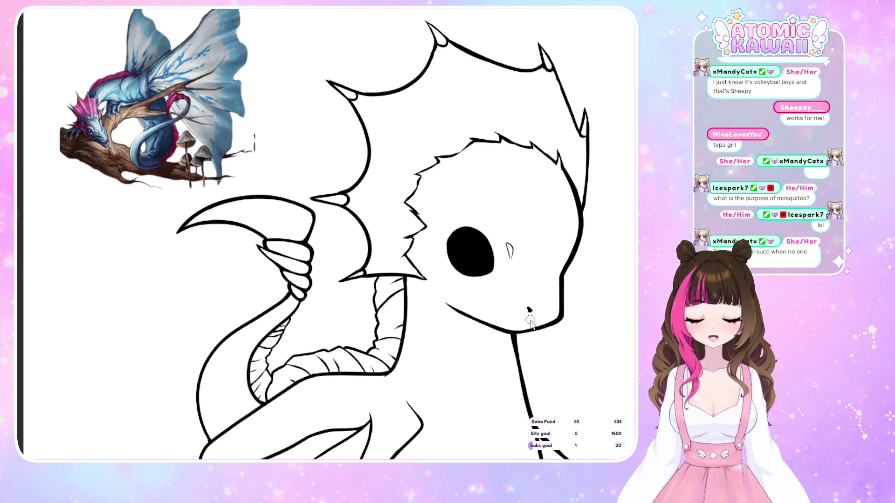
{"action": "key", "text": "m"}
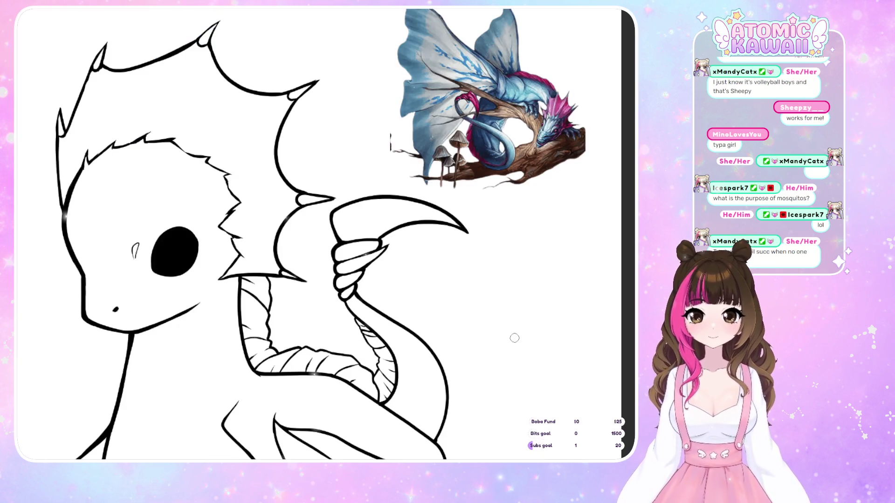
{"action": "key", "text": "m"}
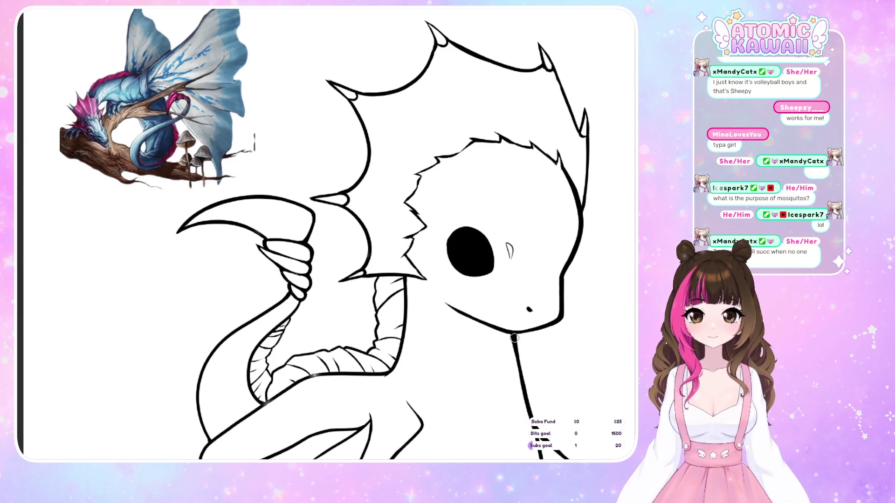
{"action": "key", "text": "m"}
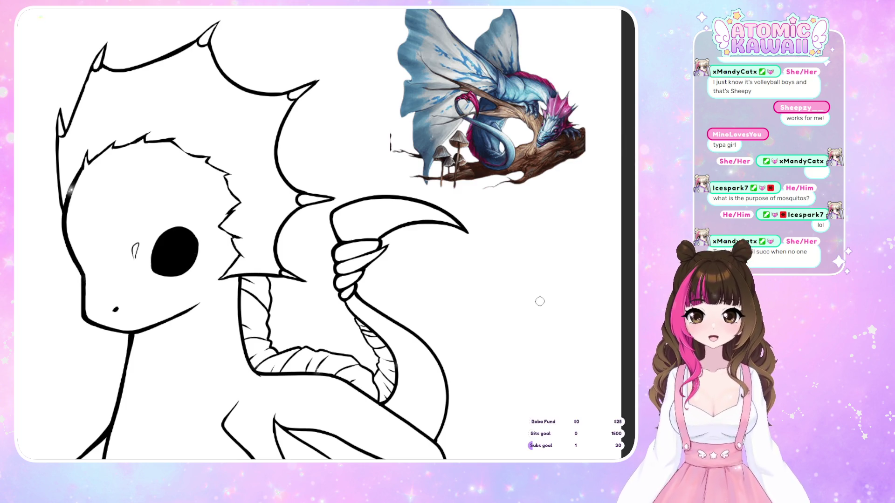
{"action": "key", "text": "ctrl+0"}
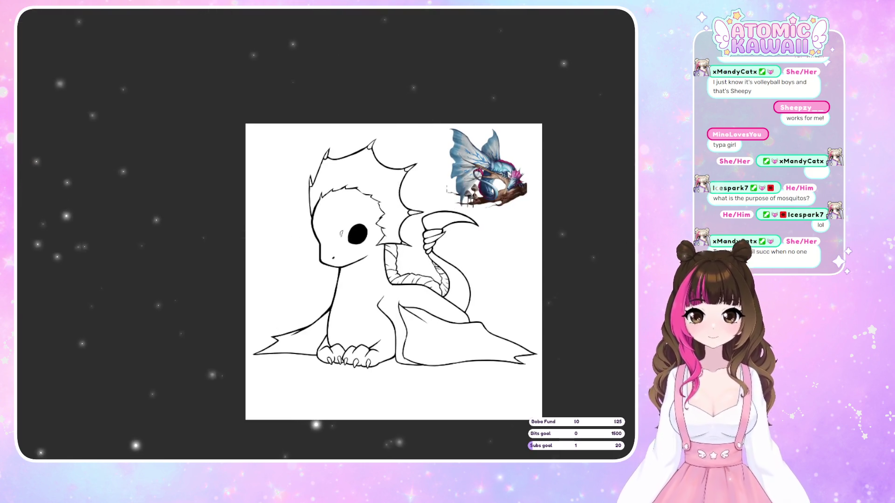
{"action": "scroll", "coordinate": [523, 278], "scroll_direction": "up", "scroll_amount": 1}
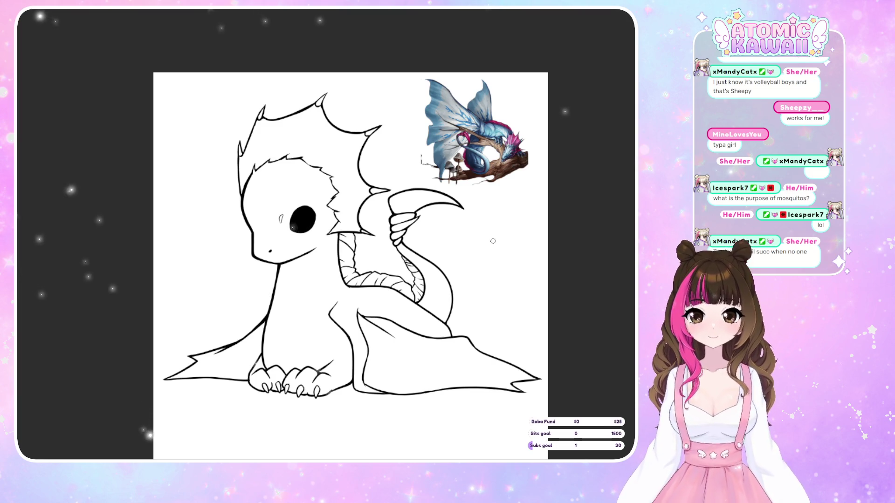
{"action": "key", "text": "m"}
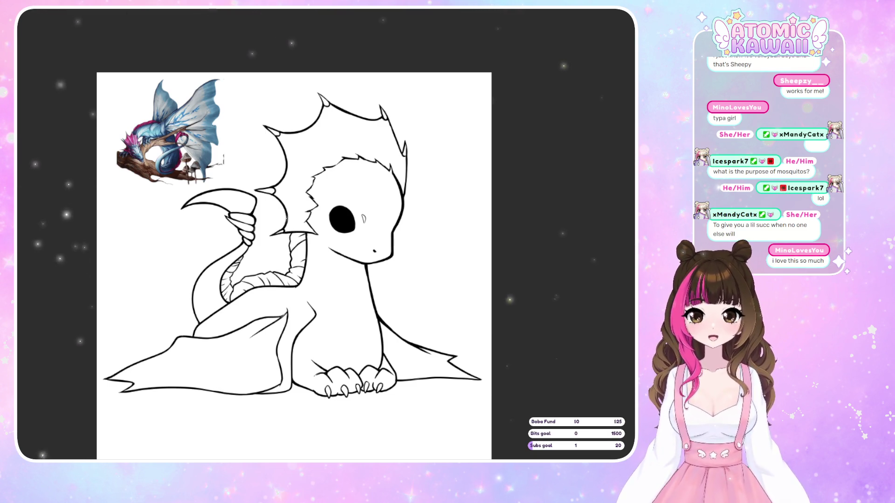
{"action": "key", "text": "alt+BackSpace"}
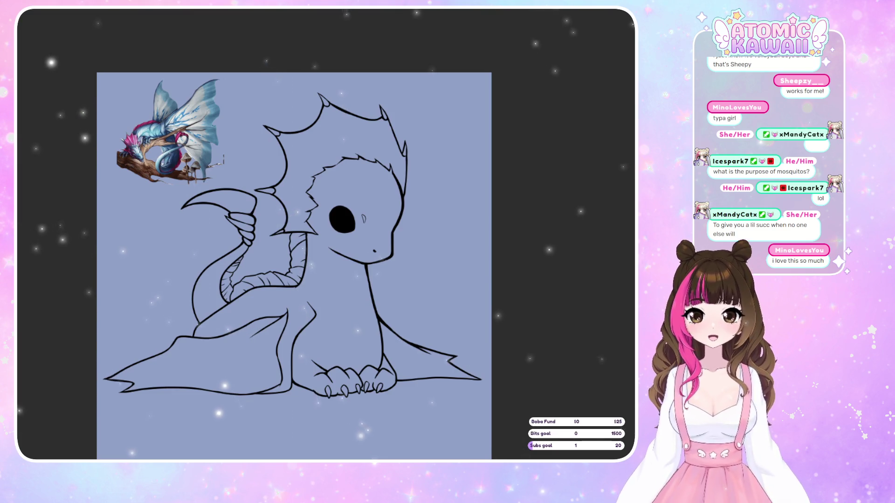